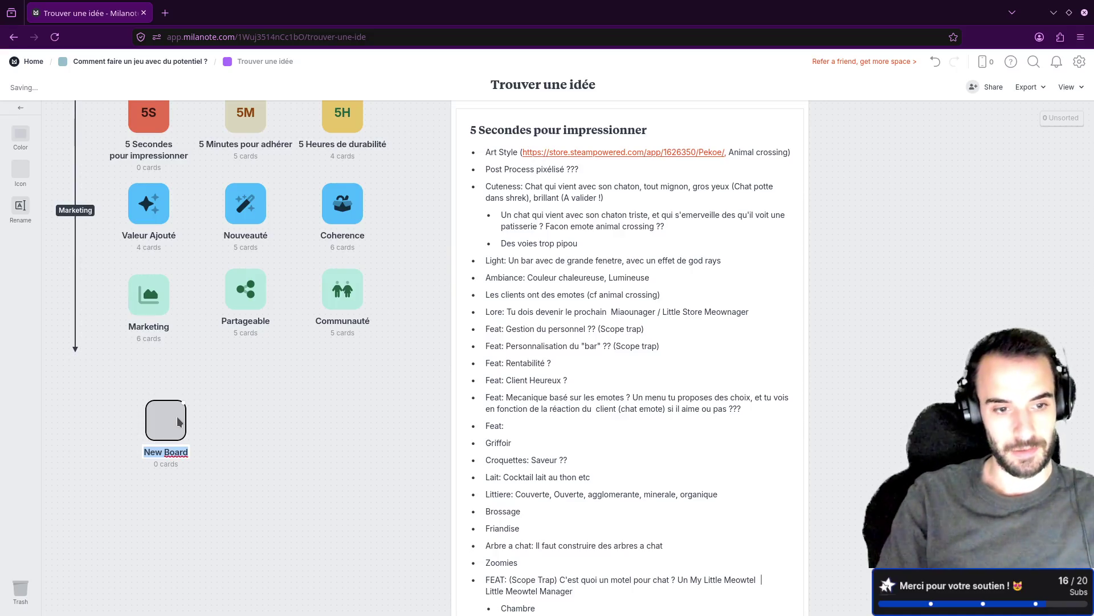
Name the new board 'Meowtel Manager' and paste the notes column inside it.
text(eowtel Manager)
key(Return)
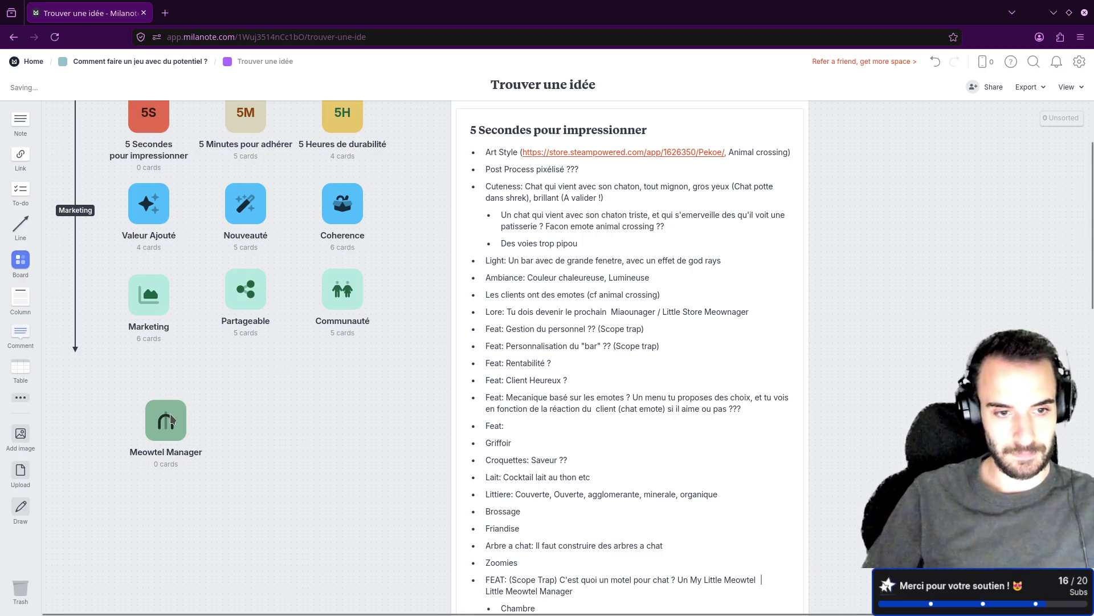
click(171, 420)
key(ctrl+v)
drag(518, 206, 388, 143)
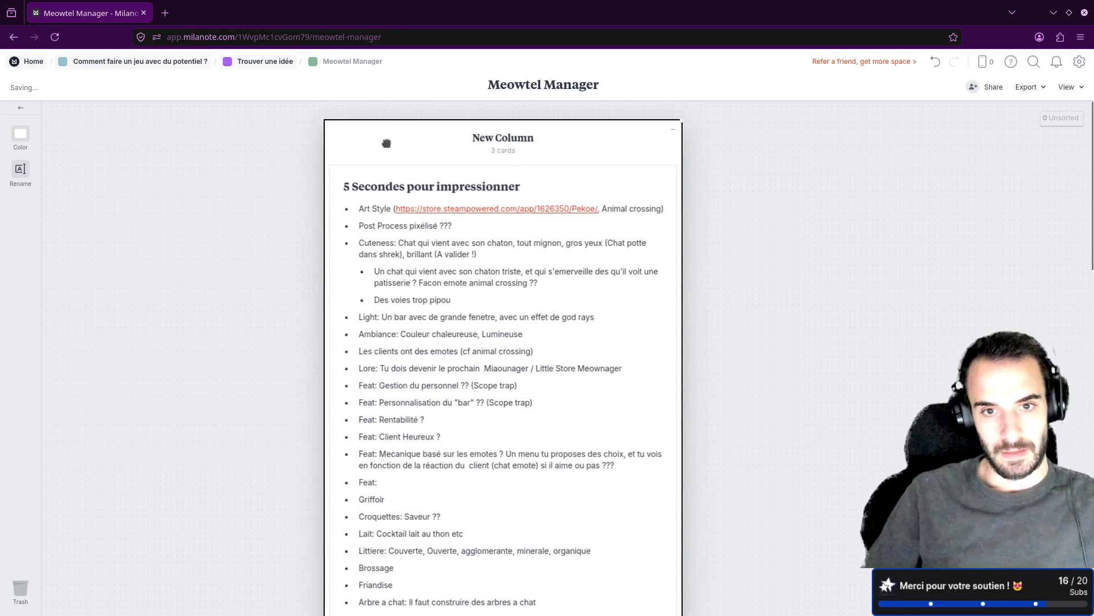
Delete the original column and Cozy Job Simulator heading, then place the board beside Matrice du succès.
key(alt+Left)
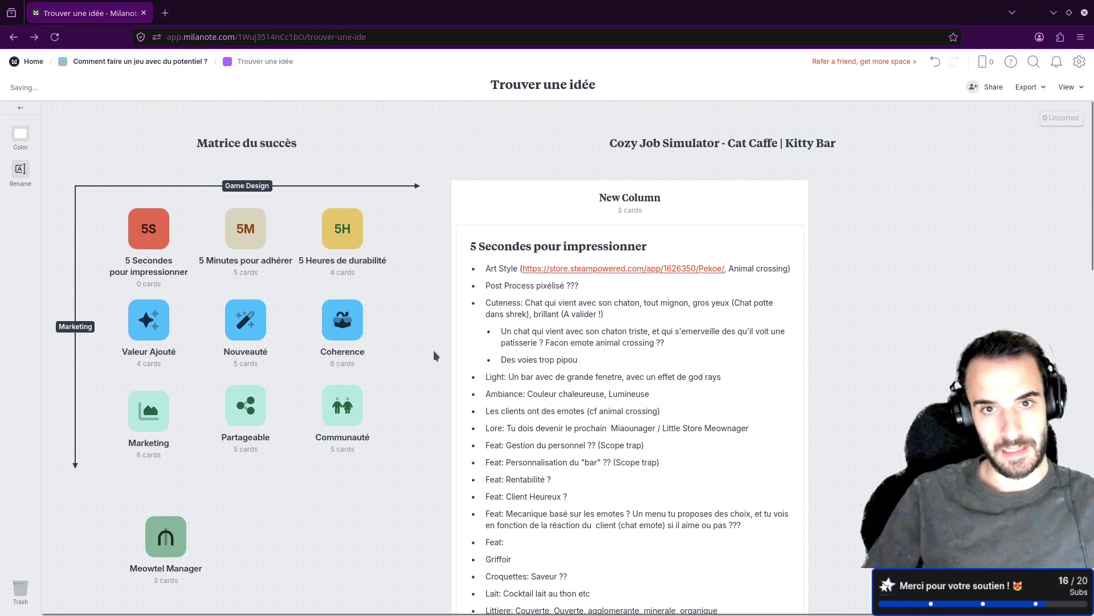
key(Delete)
click(682, 143)
key(Delete)
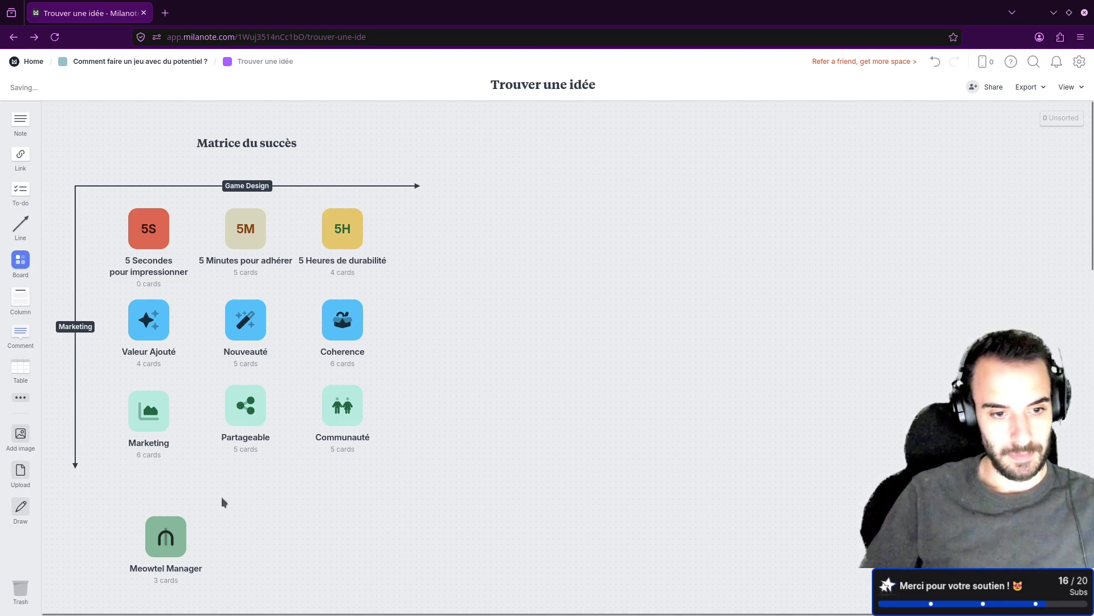
mouse_move(166, 536)
mouse_down()
mouse_move(567, 416)
mouse_move(605, 234)
mouse_up()
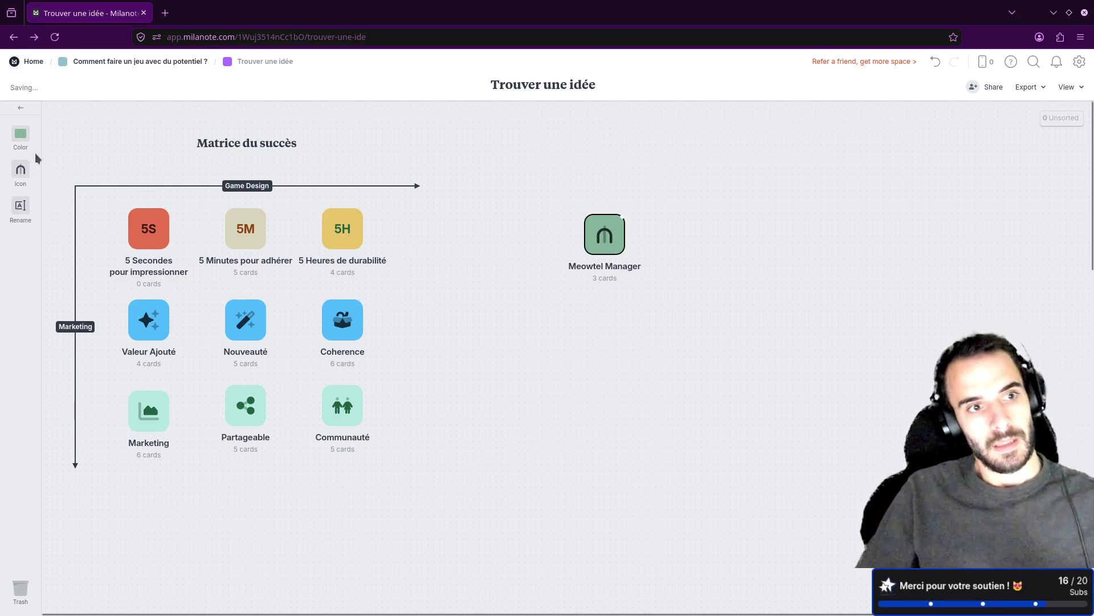
Replace the Meowtel Manager board's default arch icon with a building icon.
click(21, 170)
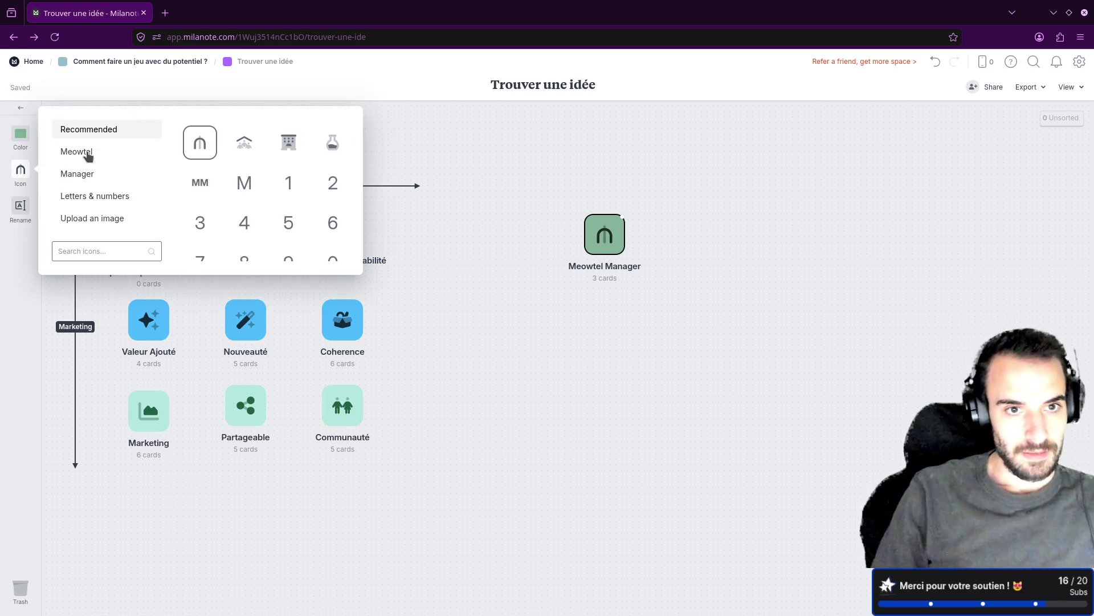
click(289, 142)
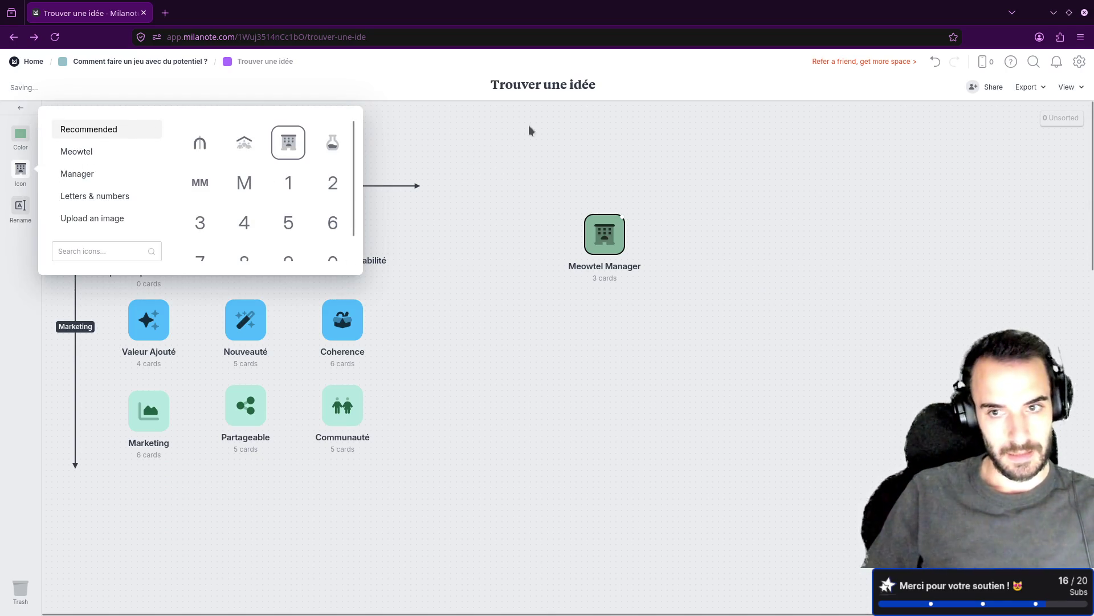
click(524, 132)
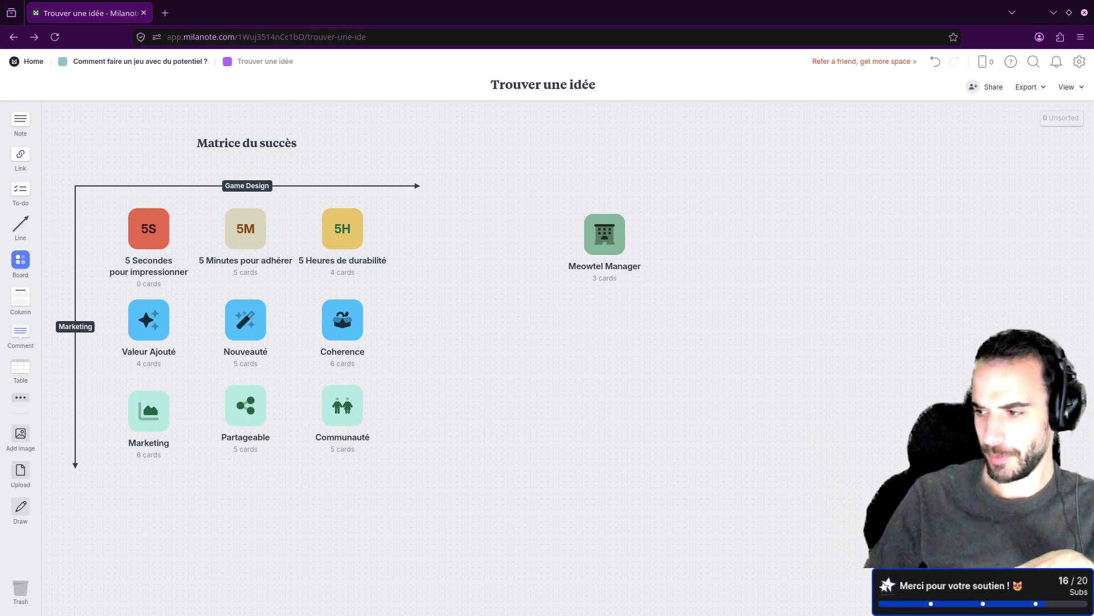
Inside Meowtel Manager, shift the notes column right and drop an empty note at the upper left.
click(608, 277)
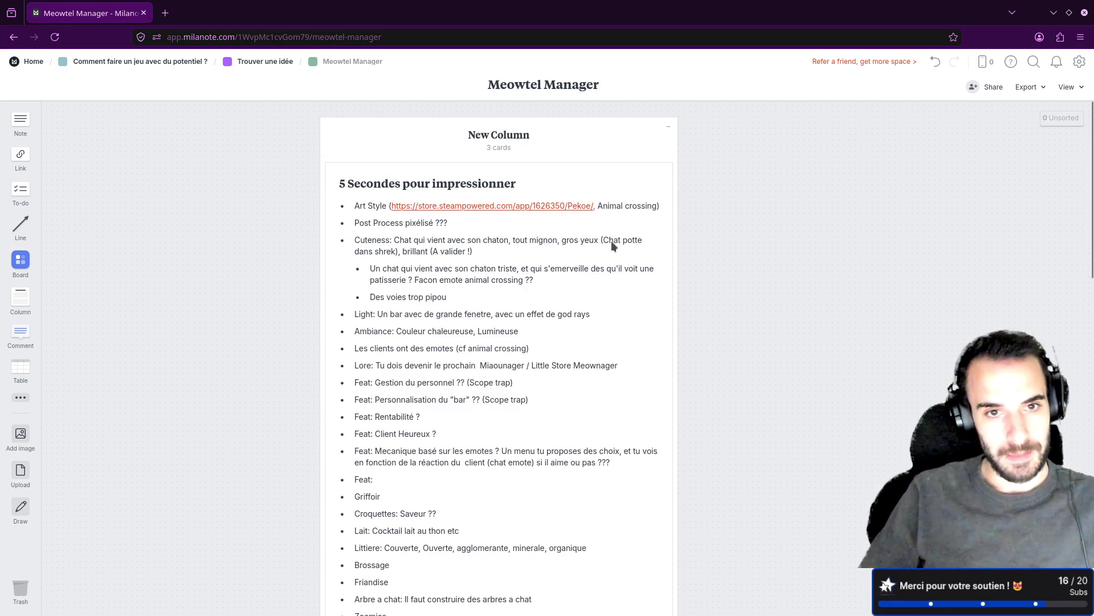
mouse_move(435, 153)
mouse_down()
mouse_move(276, 149)
mouse_move(632, 139)
mouse_move(741, 152)
mouse_up()
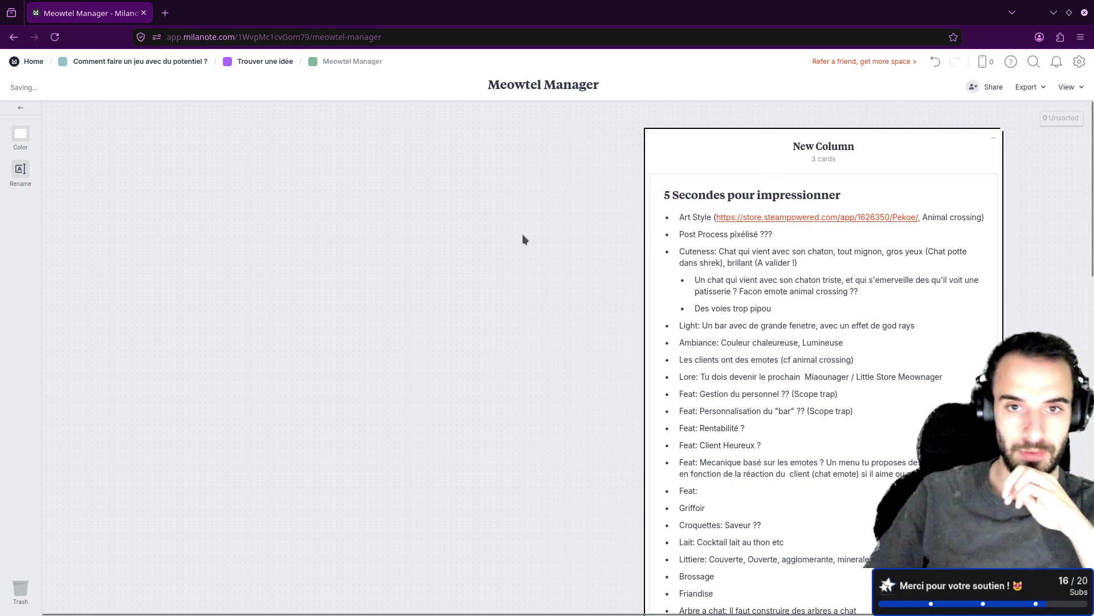
click(286, 231)
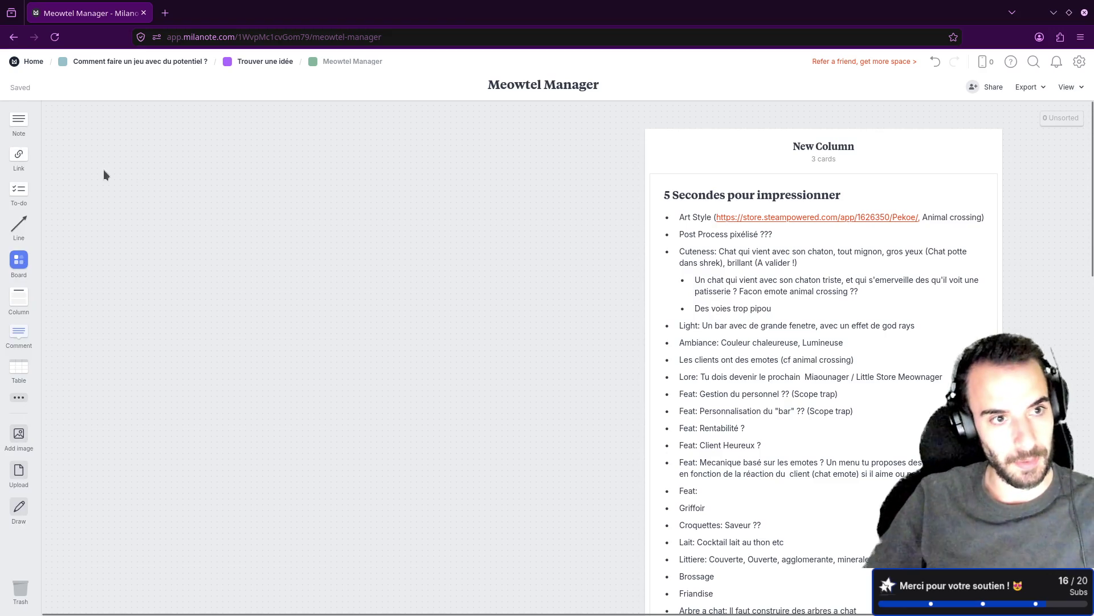
mouse_move(23, 128)
mouse_down()
mouse_move(62, 122)
mouse_move(199, 141)
mouse_move(144, 137)
mouse_up()
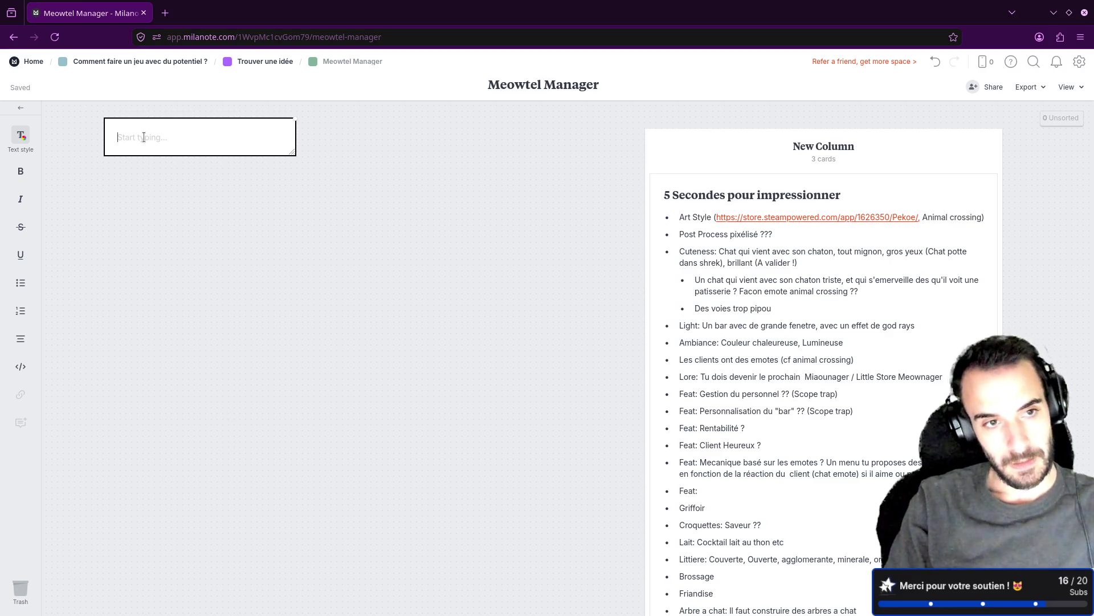
Write 'Game Design Document' with the line None → Brief → One Page GDD → Full GDD (100pages).
text(Game De)
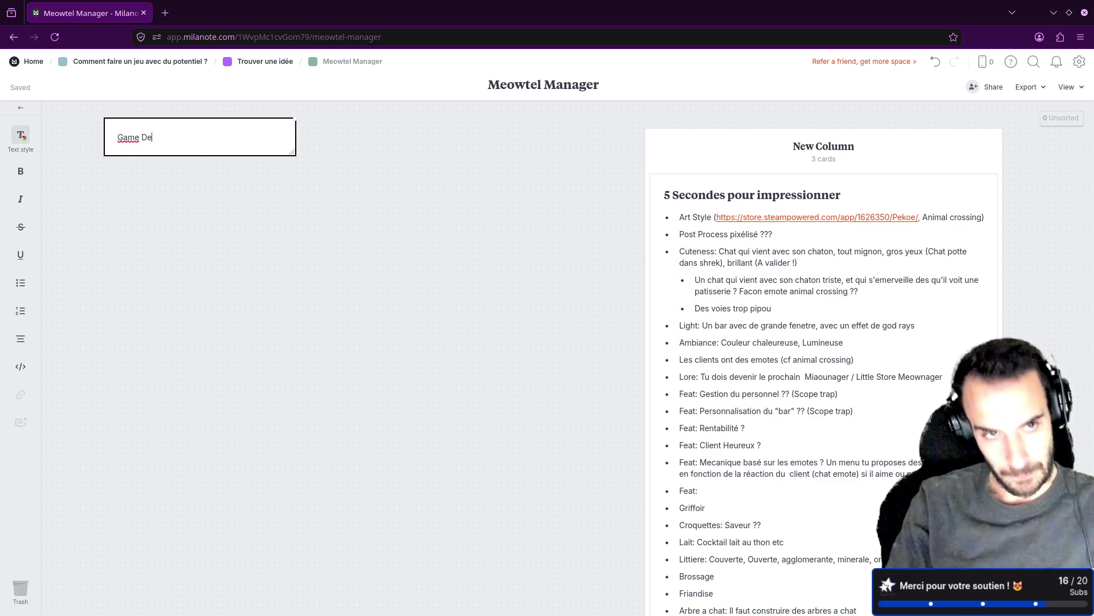
text(sign Dcu)
text(cument)
key(Return)
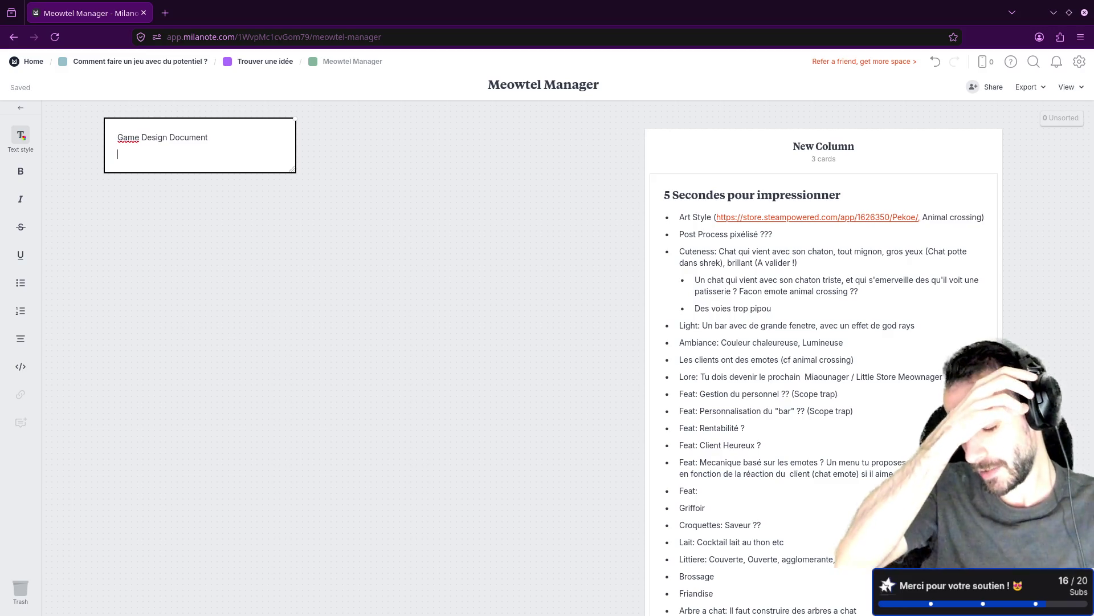
text(None)
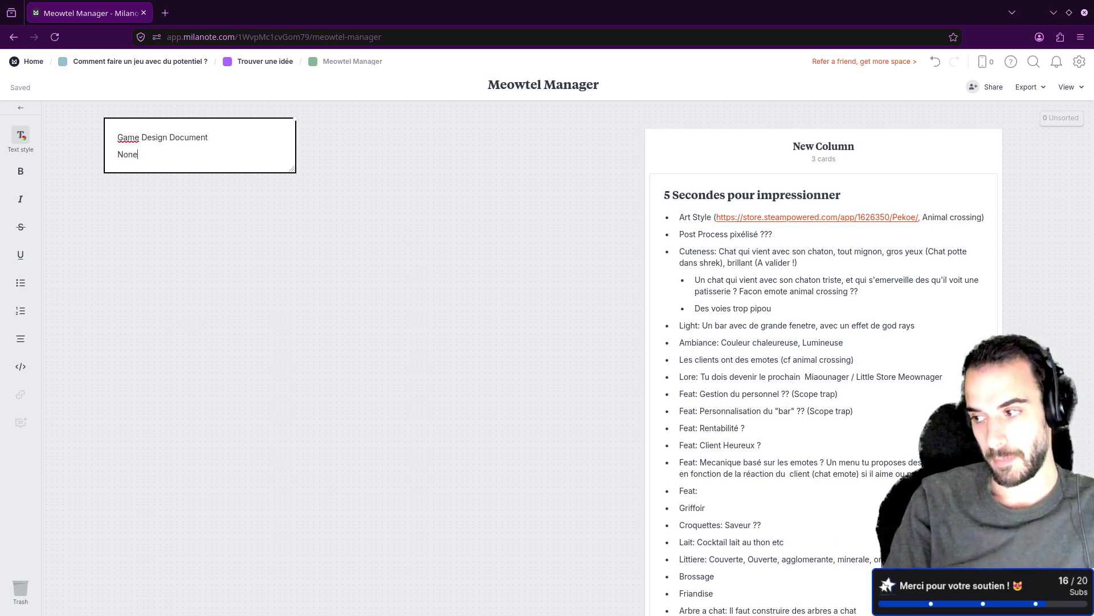
text(->)
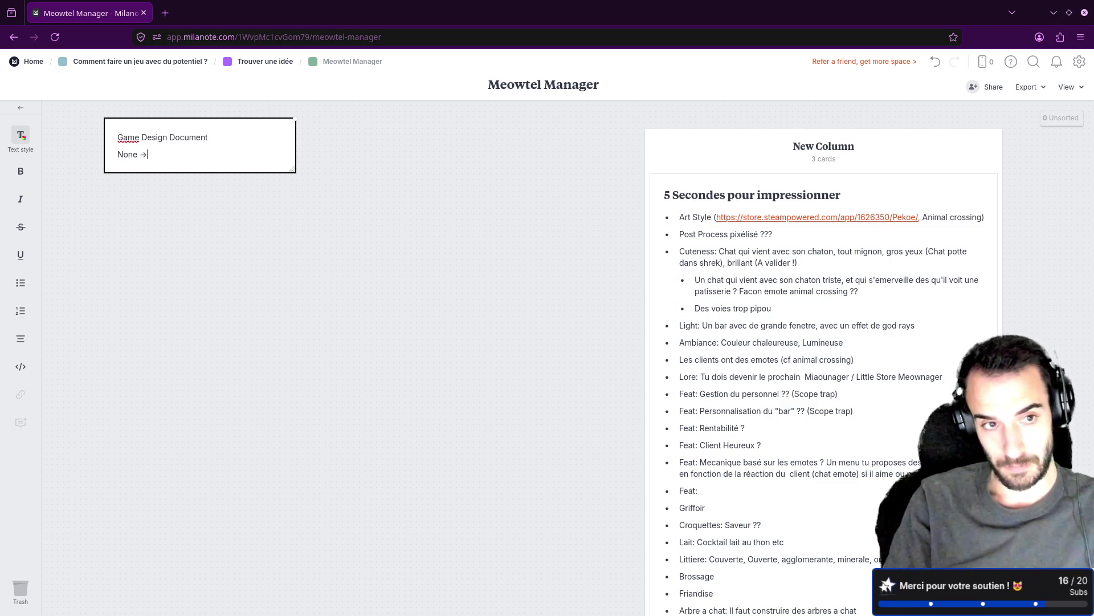
text(Brief)
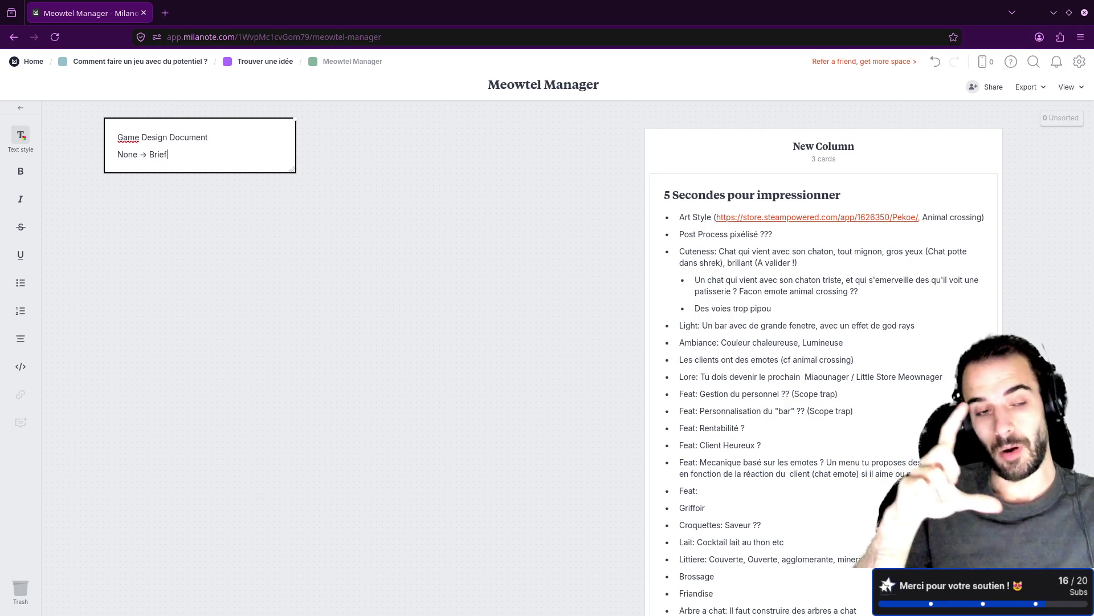
text( - )
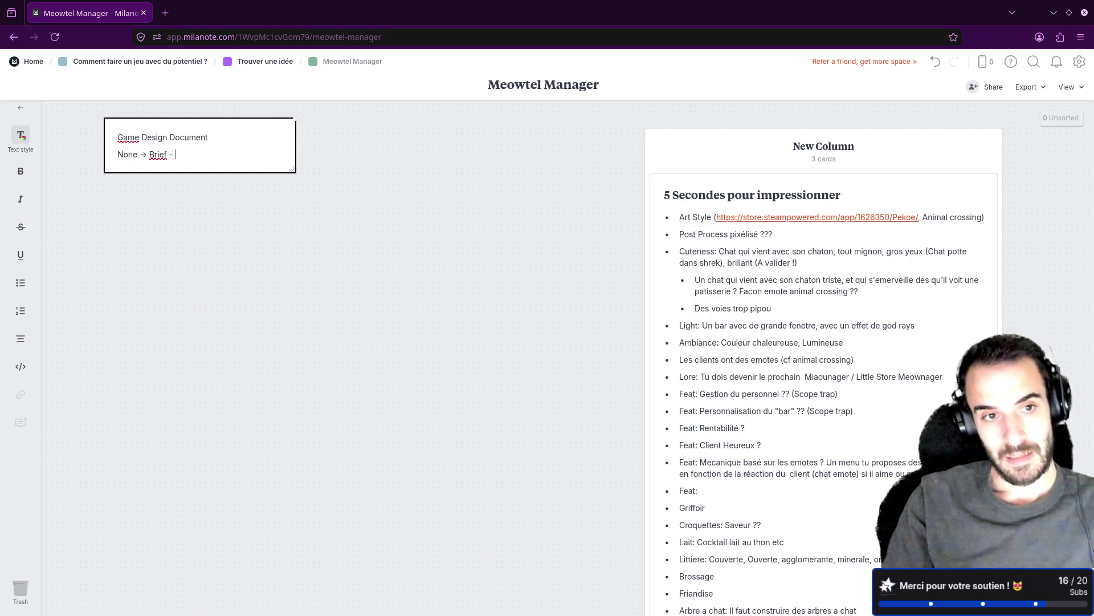
key(BackSpace)
key(BackSpace)
text(→ One P)
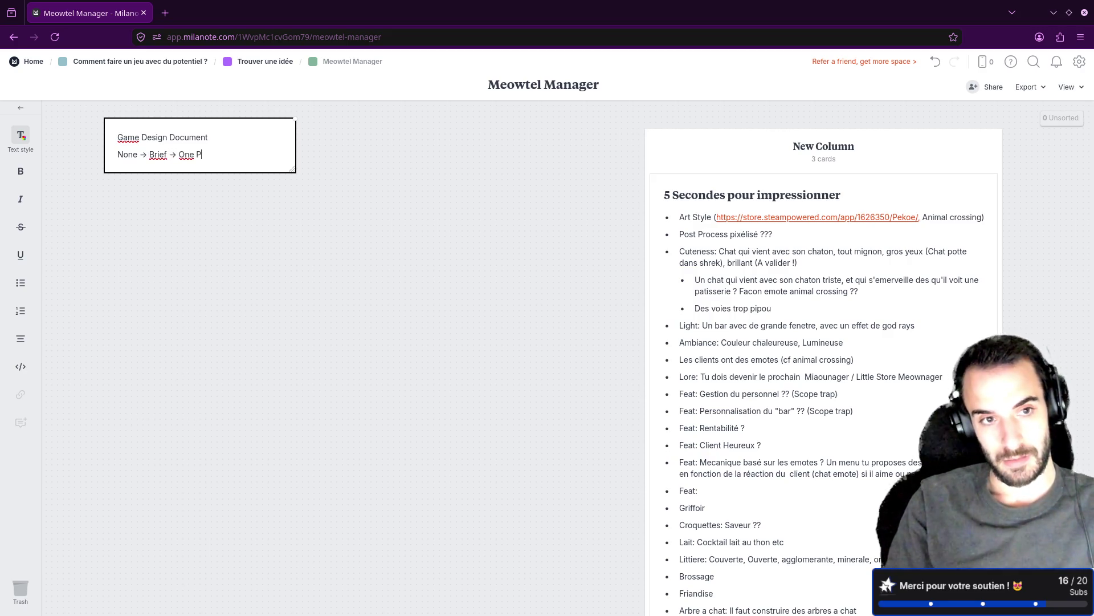
text(age GDD)
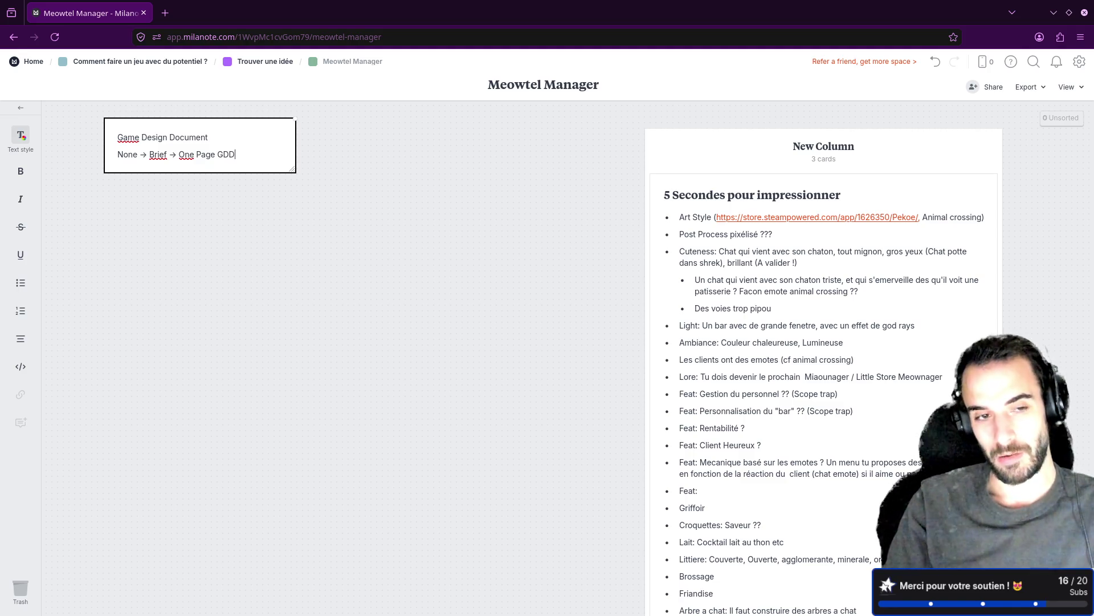
text( ->)
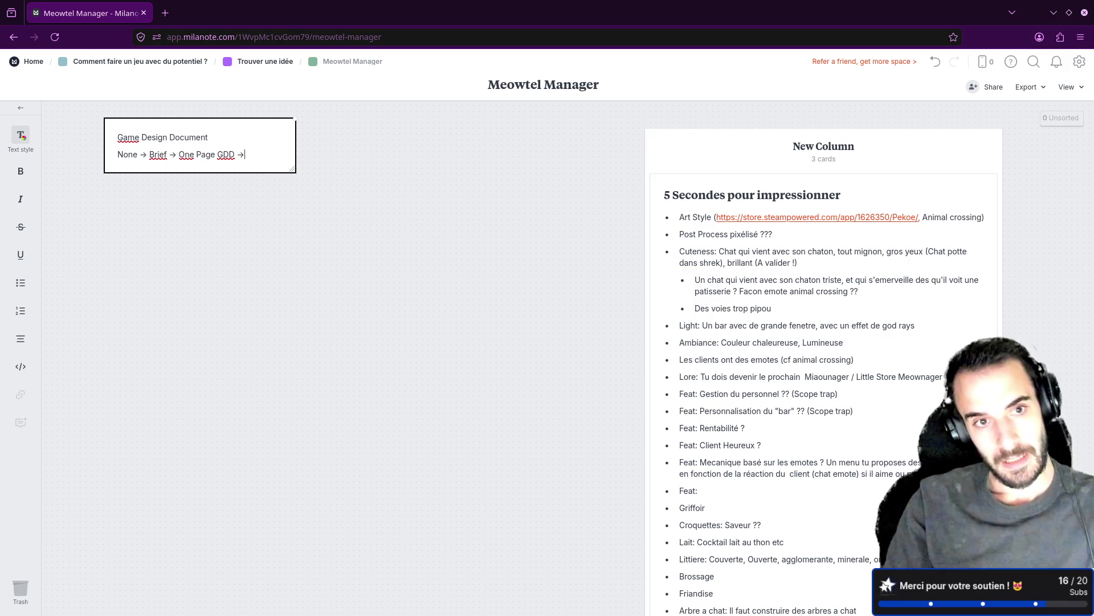
text(Full GD)
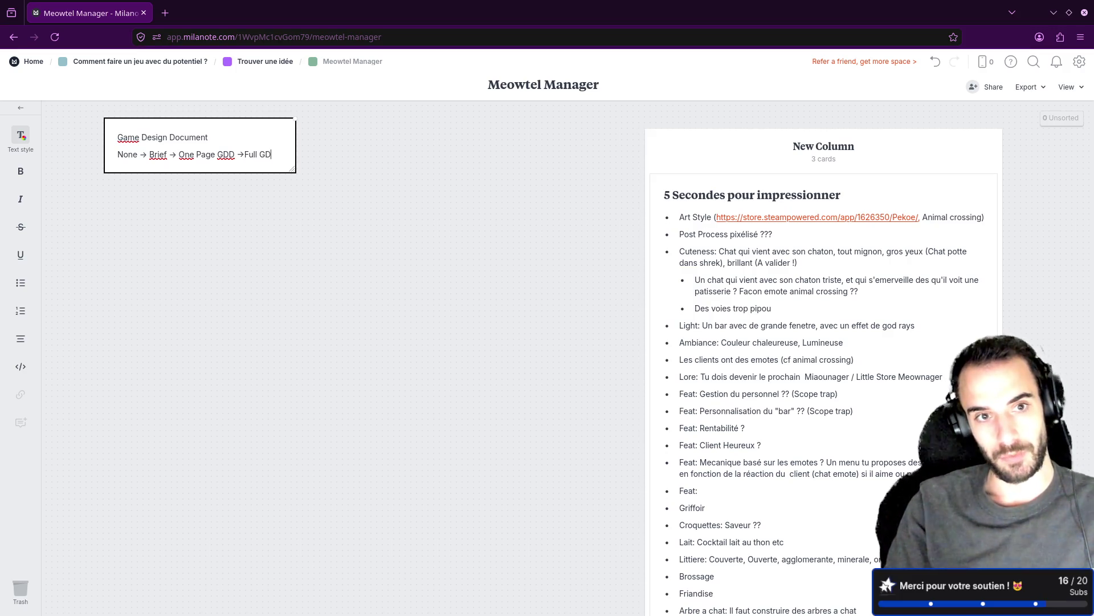
text(D (100pages))
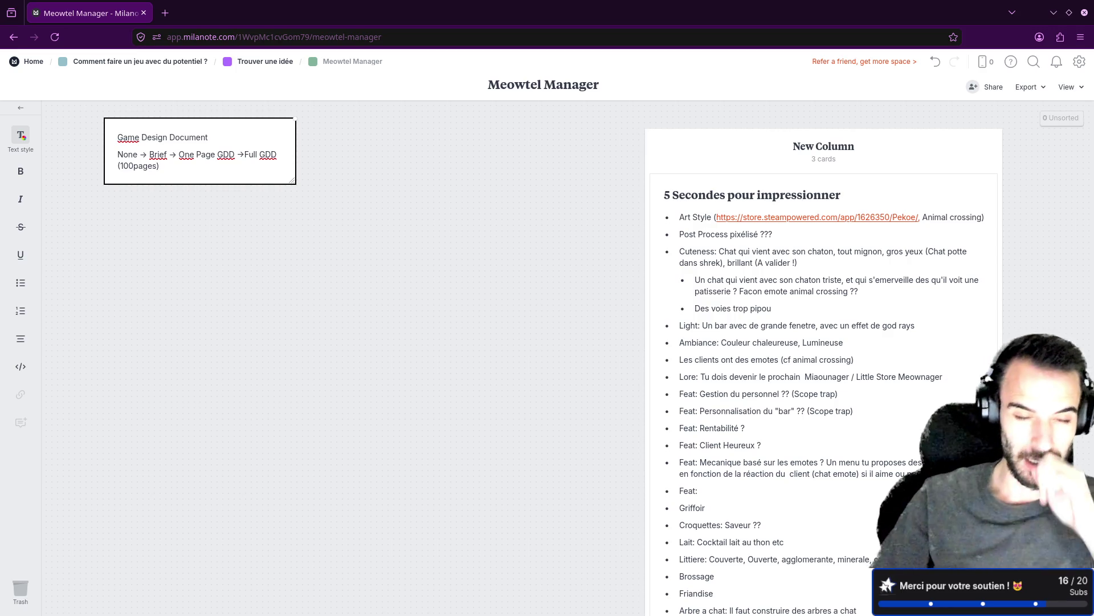
drag(148, 155, 167, 155)
double_click(158, 154)
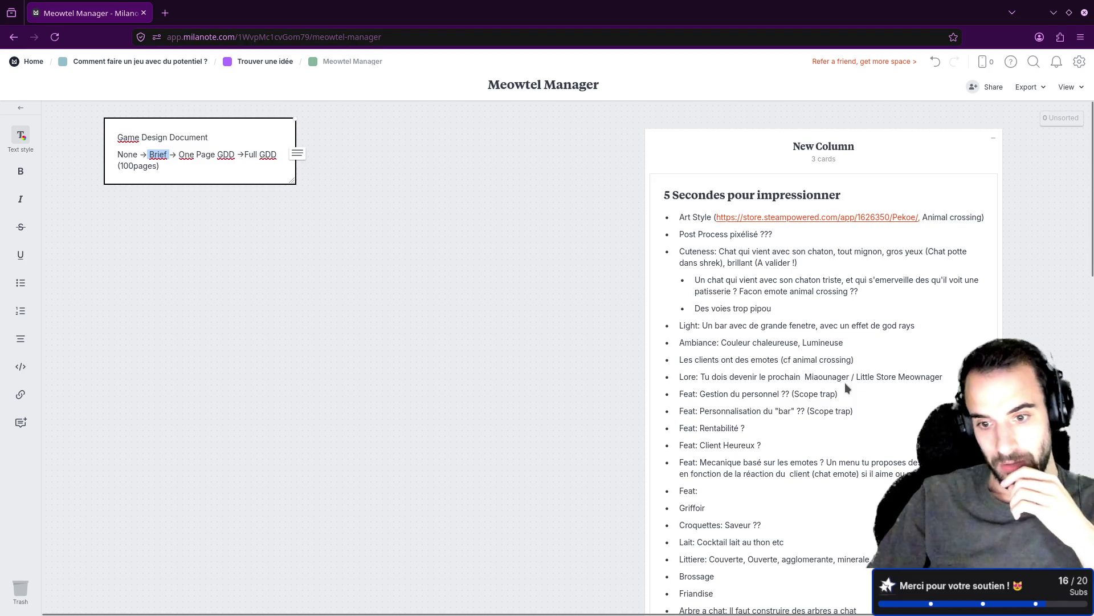
scroll(845, 382, down, 3)
scroll(782, 493, down, 4)
scroll(783, 498, up, 7)
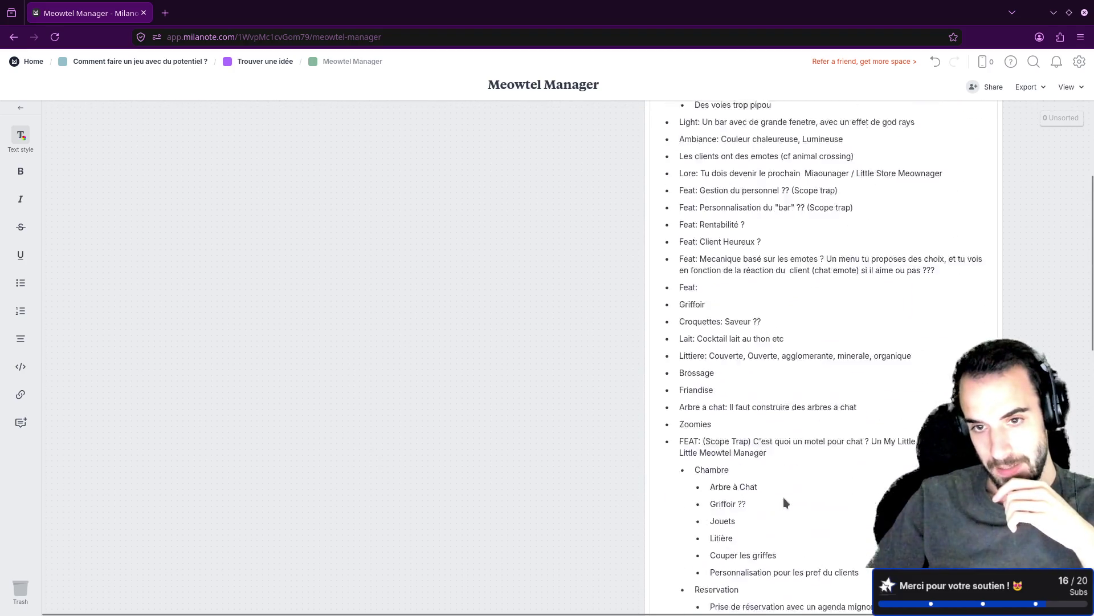
click(235, 140)
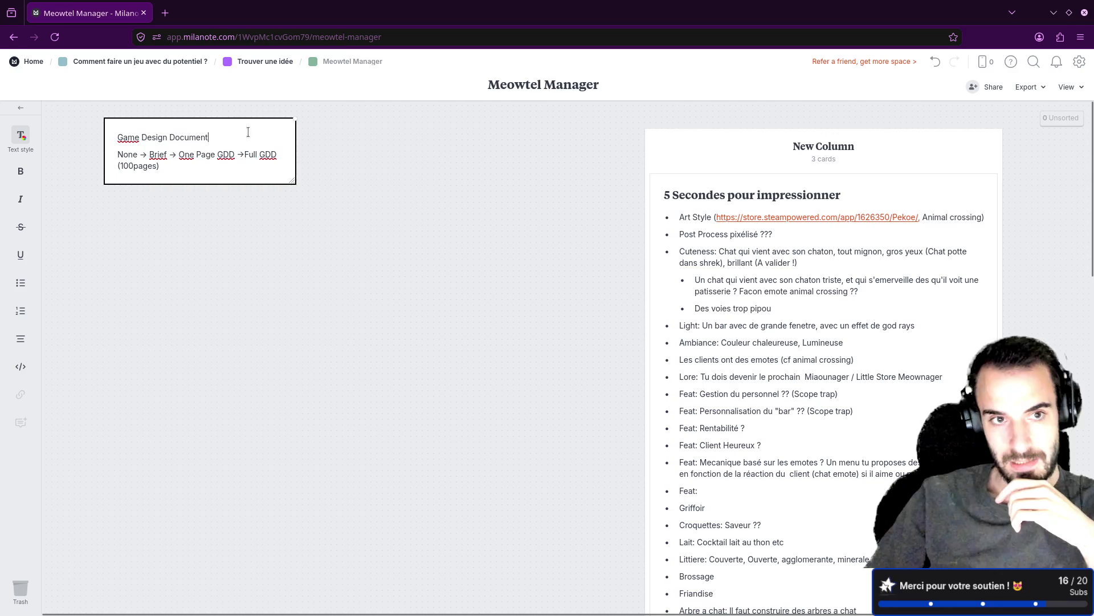
click(298, 250)
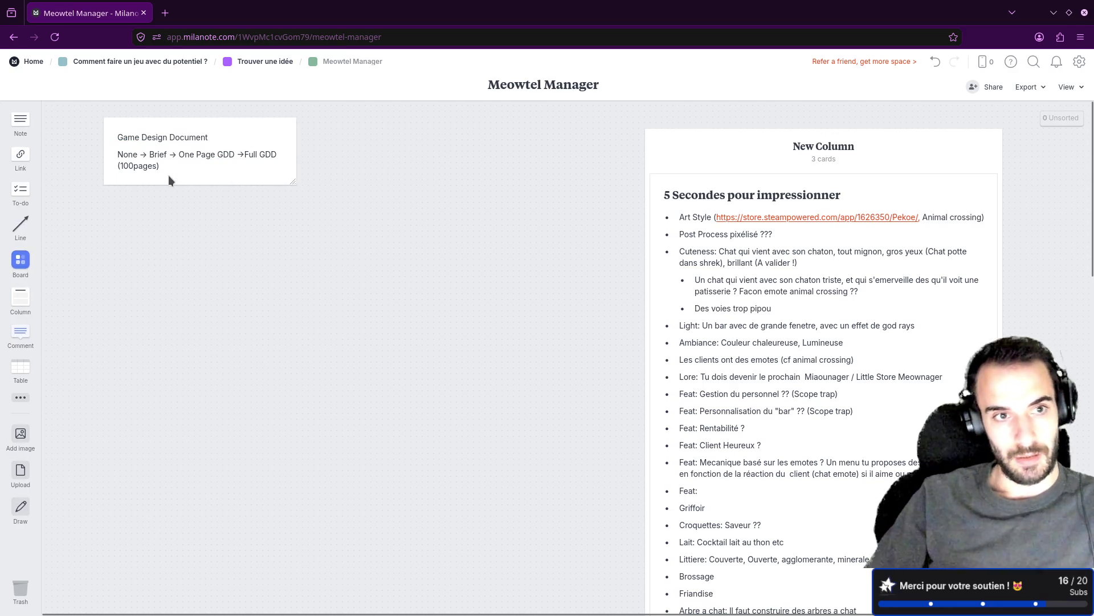
Zoom the board out to 75% and select 'Meowtel' in the board title without changing it.
ctrl+scroll(170, 175, up, 3)
ctrl+scroll(169, 175, down, 3)
scroll(174, 179, down, 2)
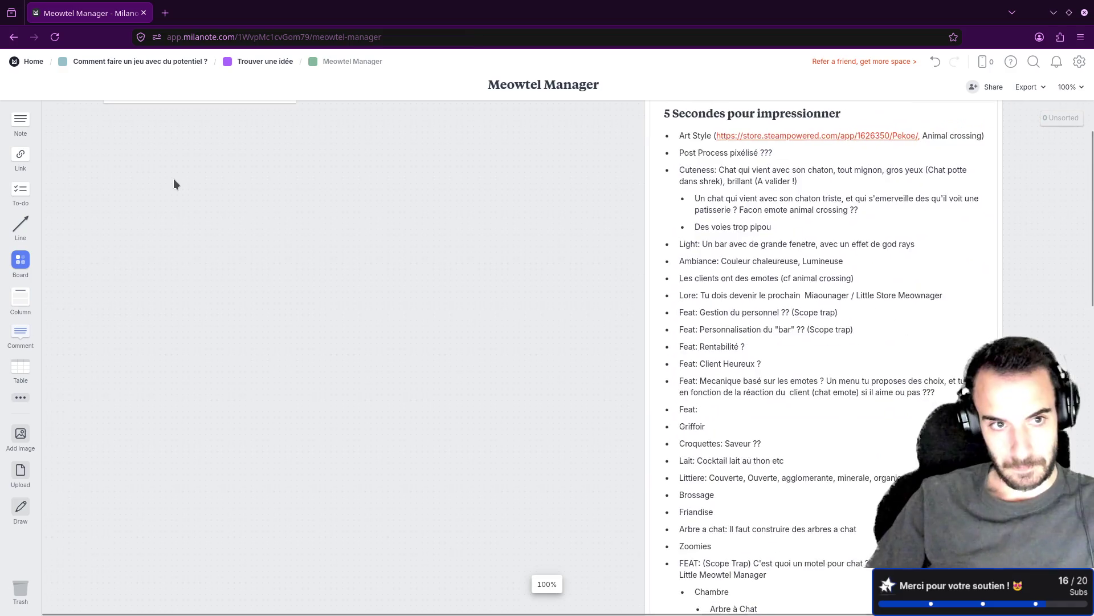
key(ctrl+minus)
scroll(231, 230, up, 1)
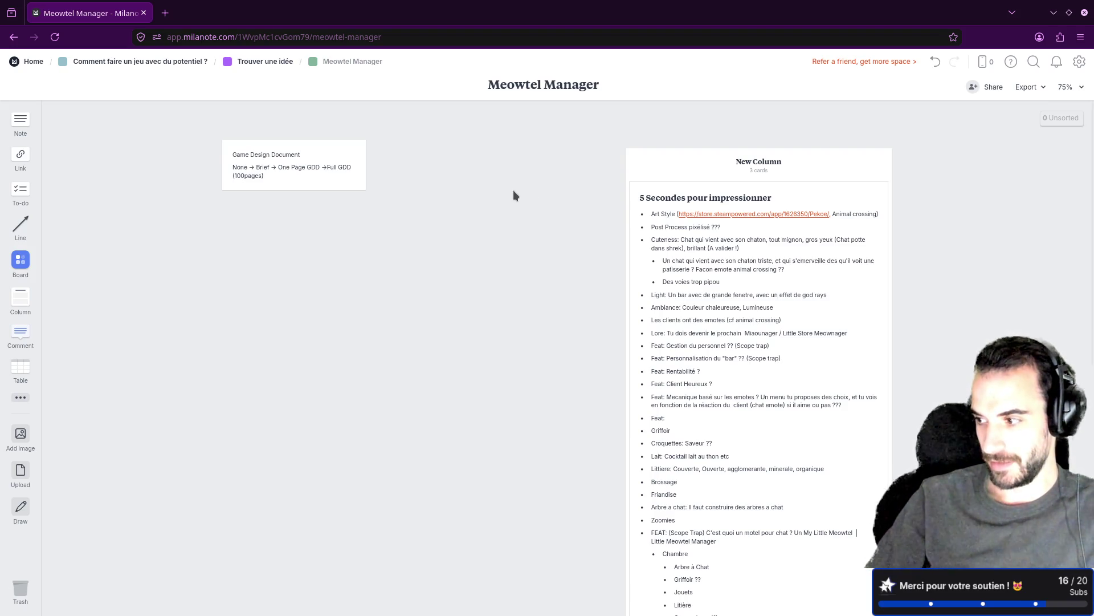
click(560, 87)
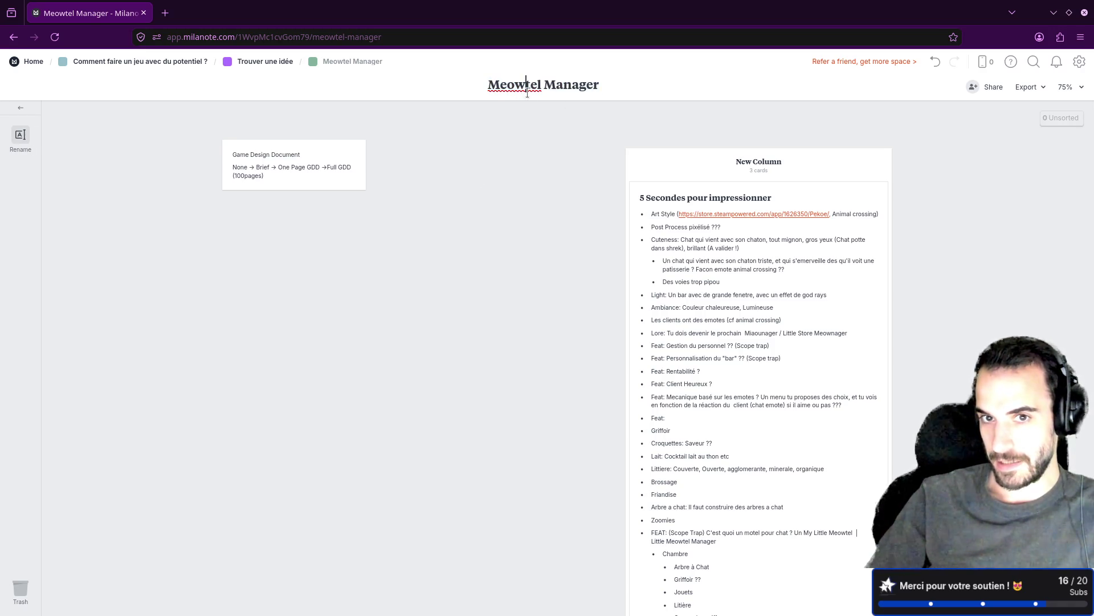
drag(488, 86, 541, 85)
click(492, 179)
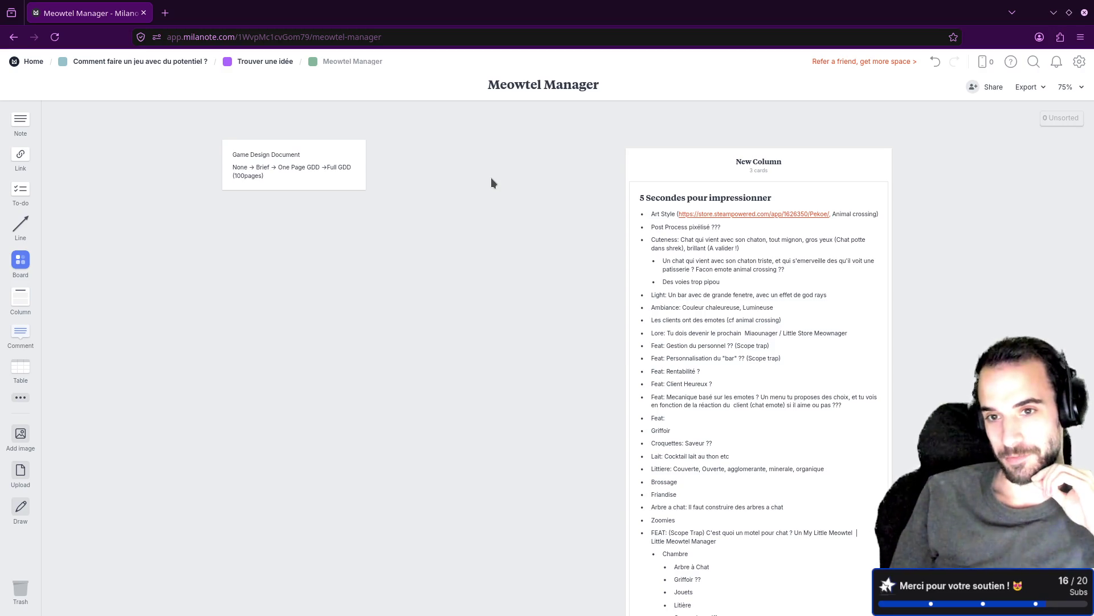
Select the '5 Secondes pour impressionner' heading in the column card and zoom the board to 100%.
click(681, 198)
click(790, 197)
drag(790, 197, 632, 191)
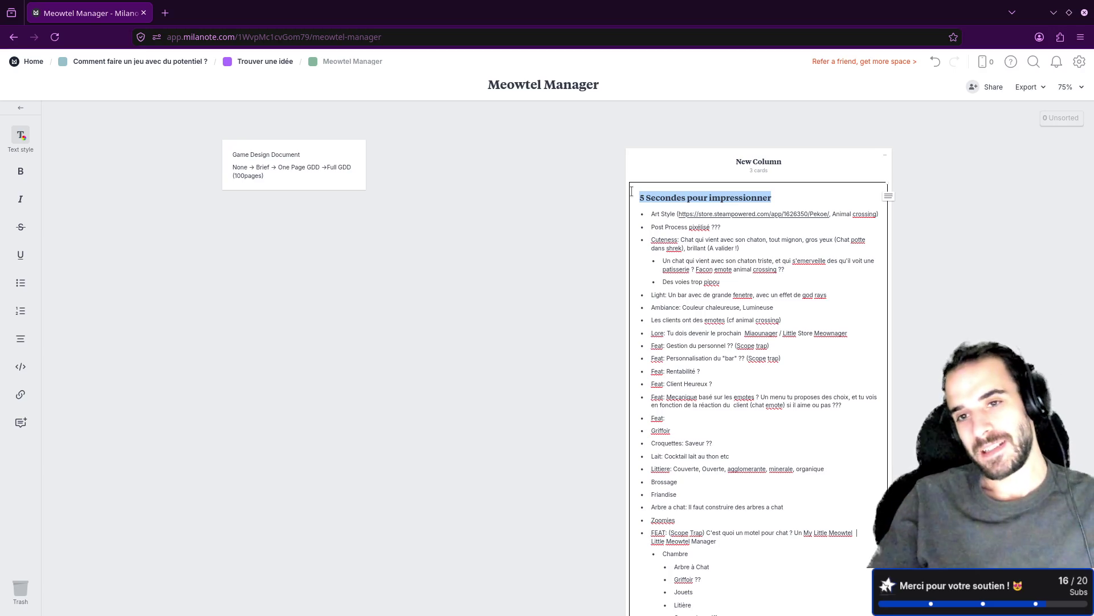
key(ctrl+plus)
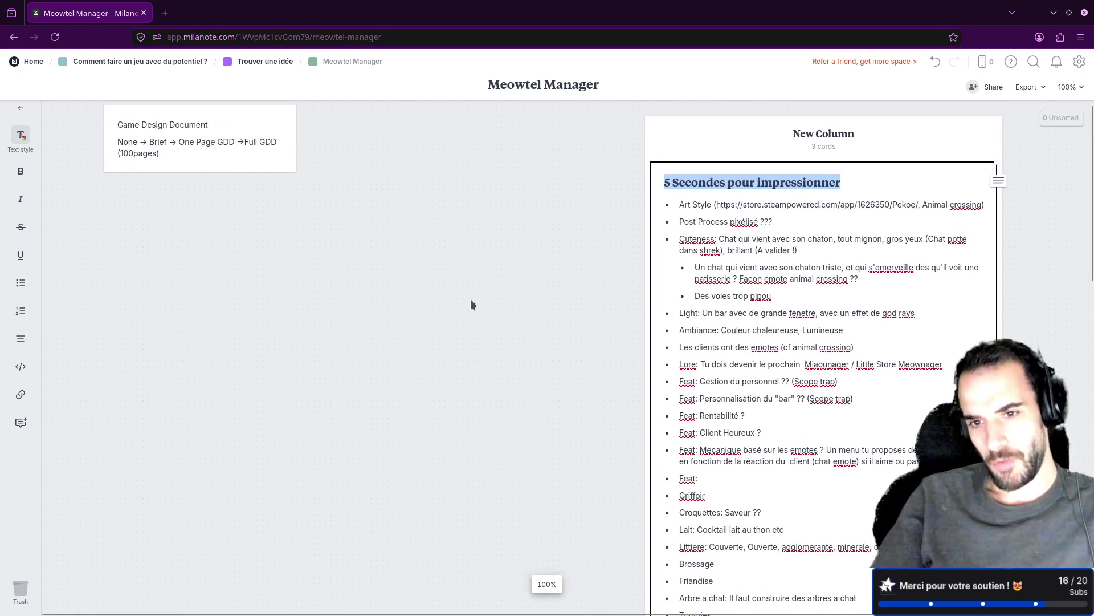
key(ctrl+plus)
click(388, 285)
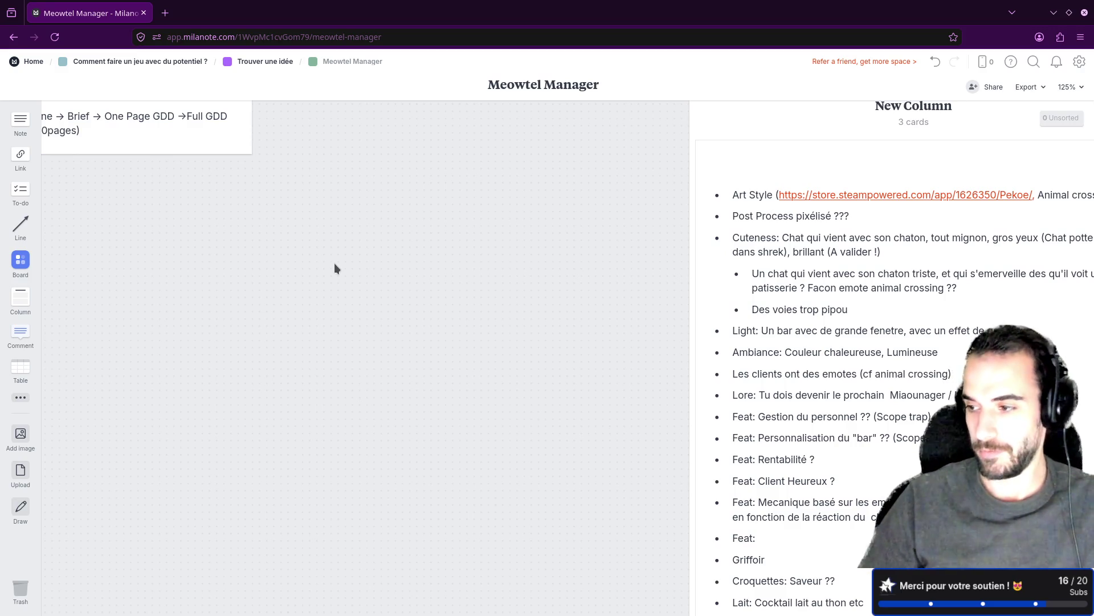
Create a new note near the Game Design Document card and enlarge it.
scroll(390, 273, up, 1)
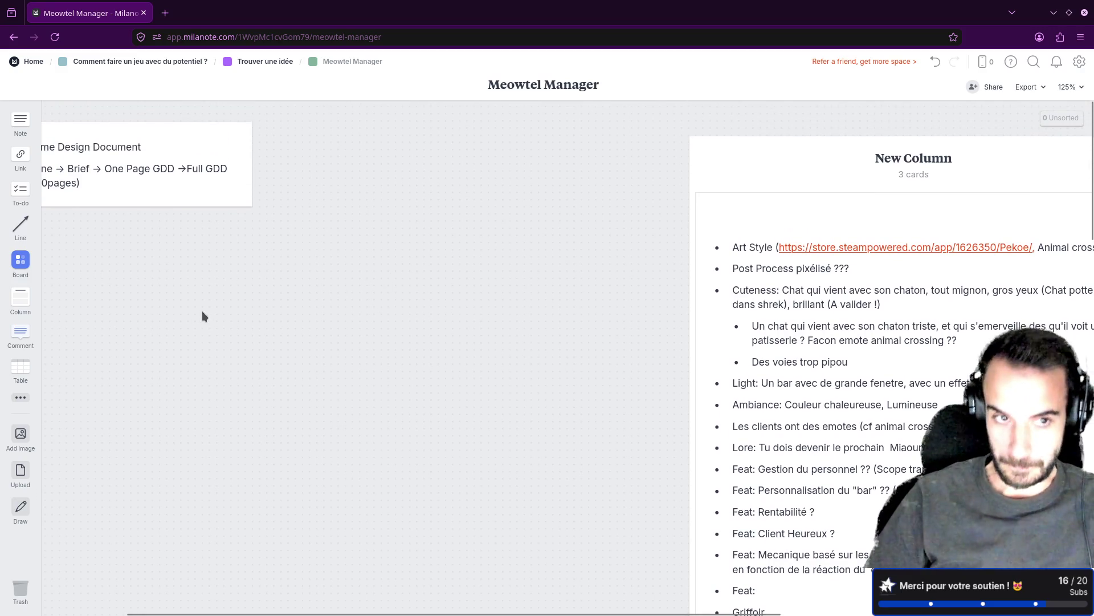
scroll(185, 297, left, 2)
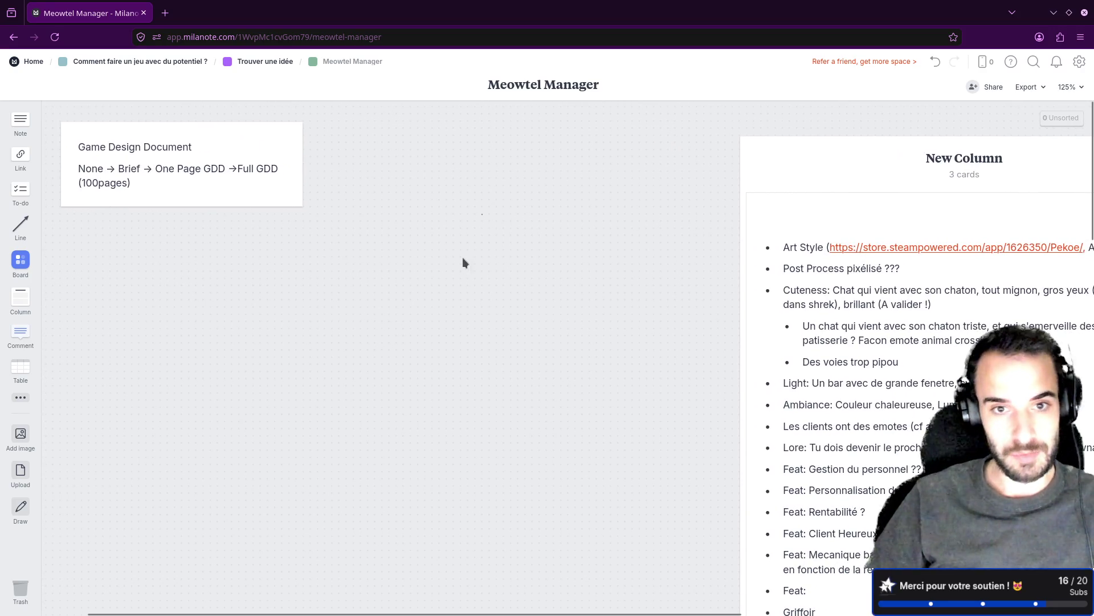
double_click(469, 247)
mouse_move(552, 238)
mouse_down()
mouse_move(462, 242)
mouse_move(409, 184)
mouse_up()
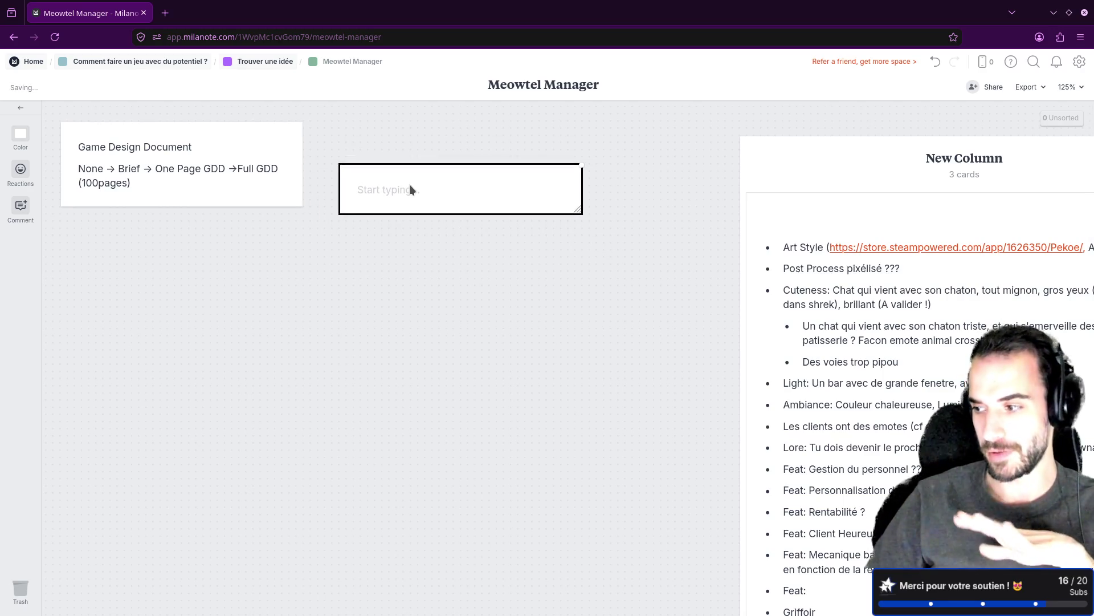
drag(578, 211, 694, 398)
mouse_move(497, 257)
mouse_down()
mouse_move(484, 208)
mouse_move(484, 223)
mouse_move(298, 325)
mouse_move(222, 310)
mouse_move(234, 309)
mouse_up()
Widen the Game Design Document card so its text fits on one line.
click(267, 169)
drag(297, 203, 388, 193)
click(440, 194)
Move the empty note beneath the document card and type 'Game Design Brief' in it.
click(268, 349)
click(260, 314)
click(494, 272)
click(272, 303)
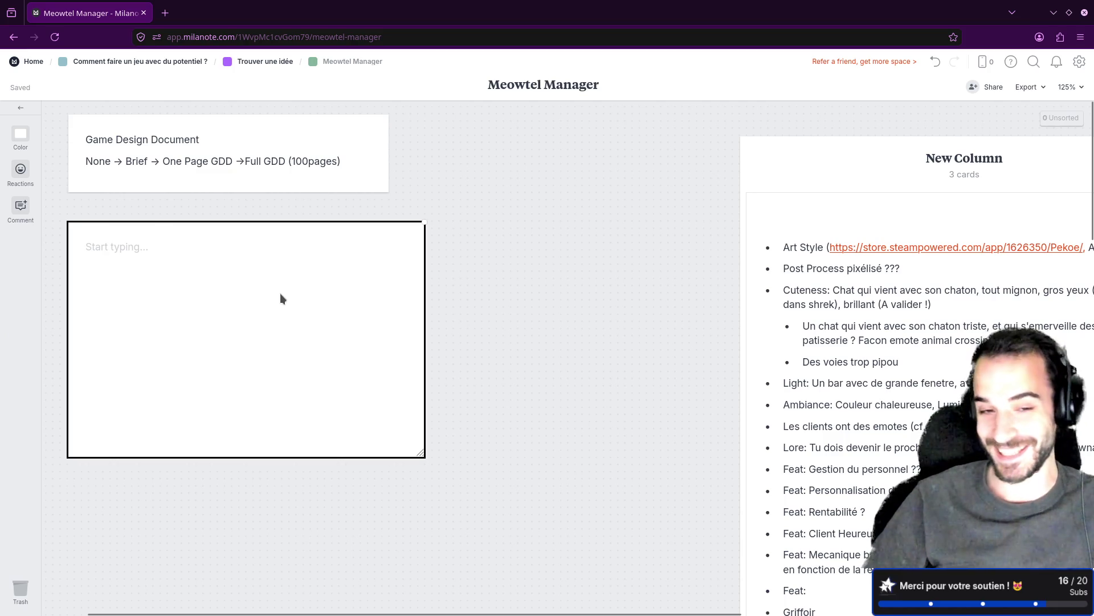
drag(281, 296, 405, 296)
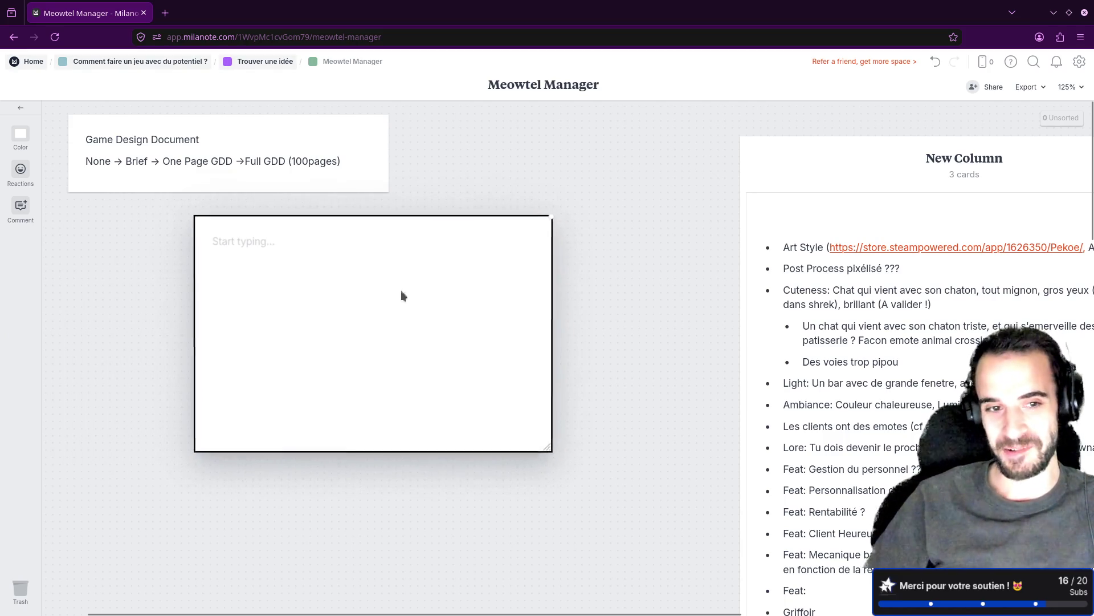
click(276, 259)
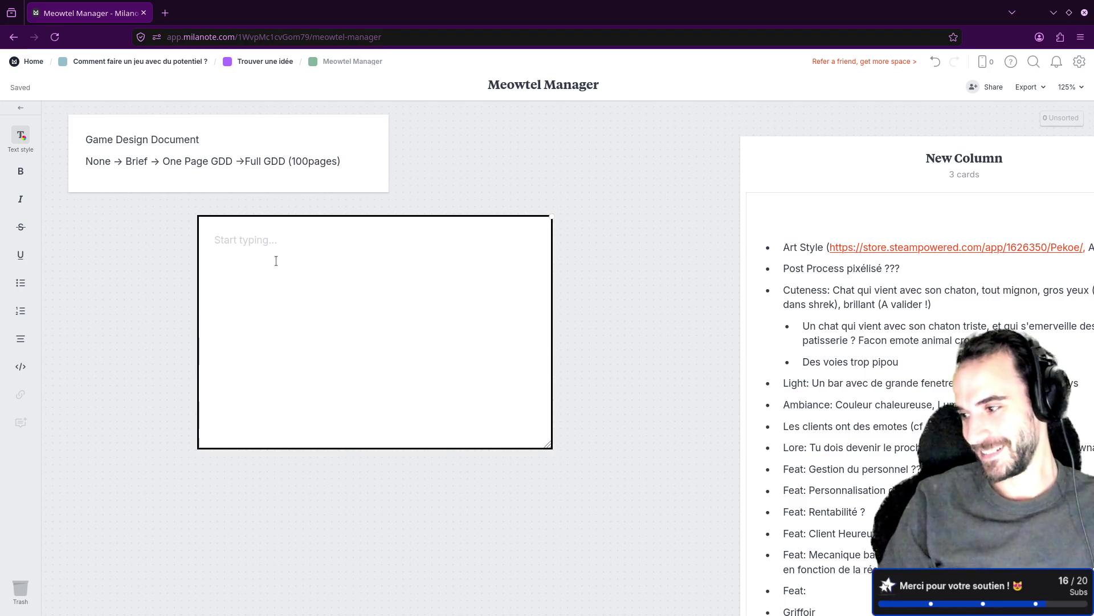
text(Game Design Brief)
Format 'Game Design Brief' as a large heading and start a new line beneath it.
key(ctrl+alt+1)
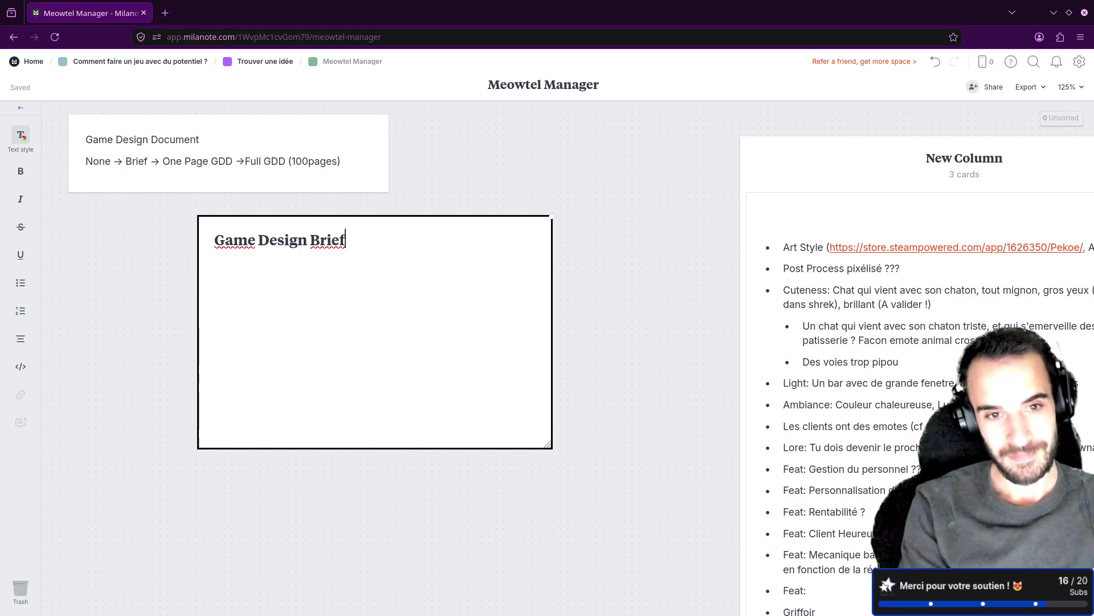
key(Return)
key(Return)
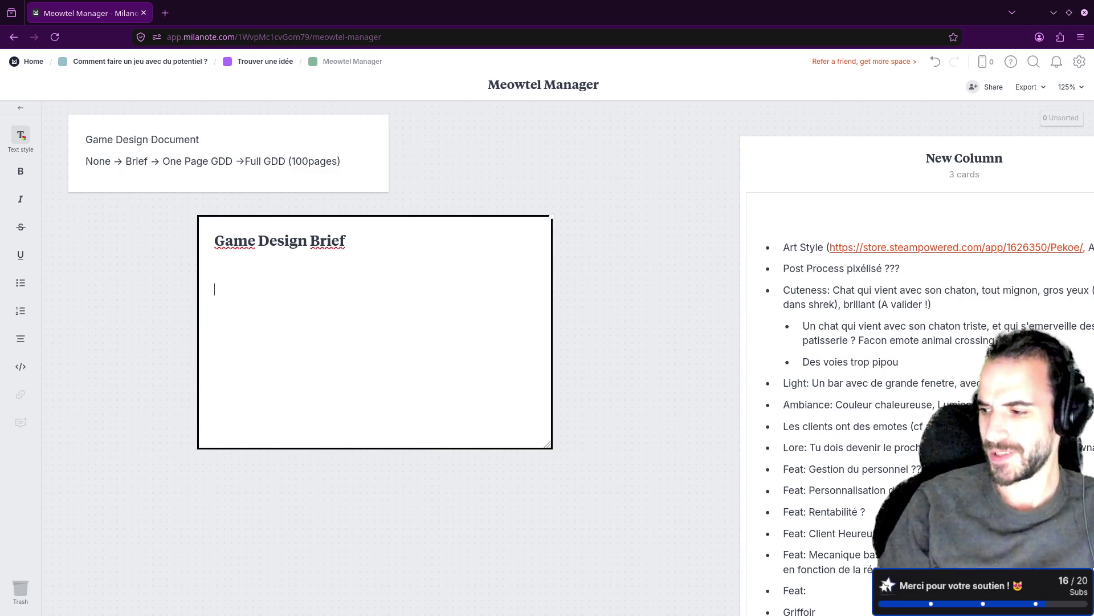
Add the bold line 'Game Name: (Little) Meowtel Manager', correcting typos along the way.
text(Game Name)
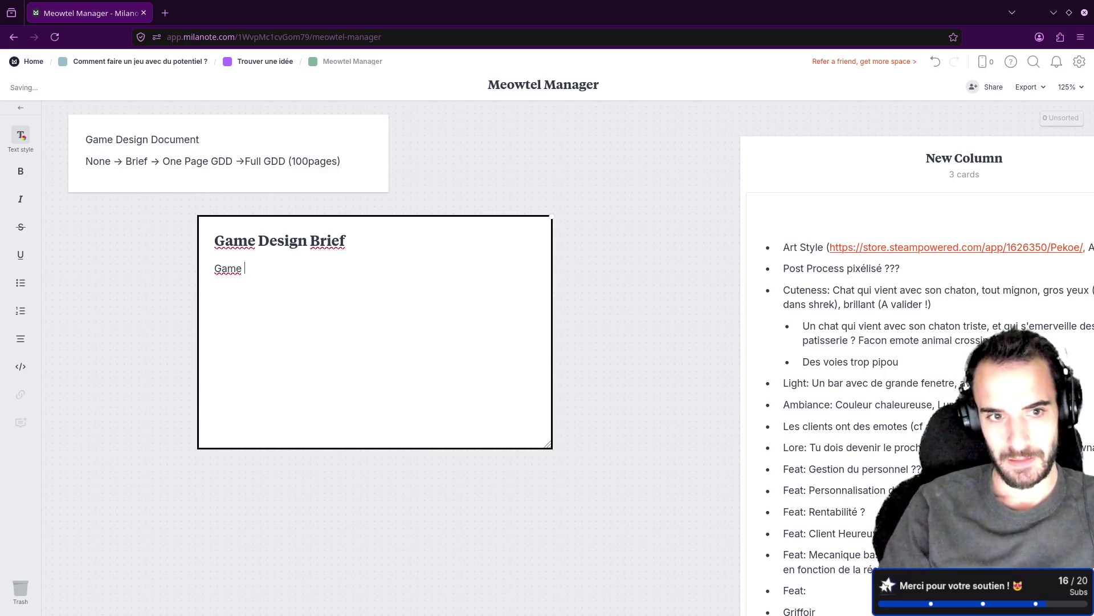
key(ctrl+alt+2)
text(: )
text((li)
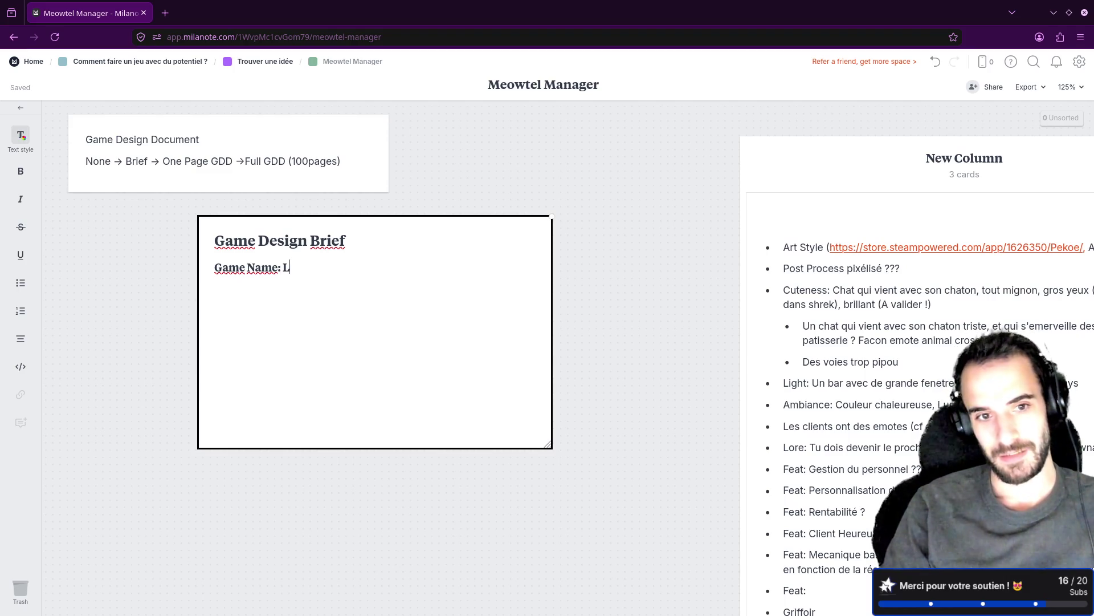
key(BackSpace)
key(BackSpace)
text(Little) Meowtel Manag)
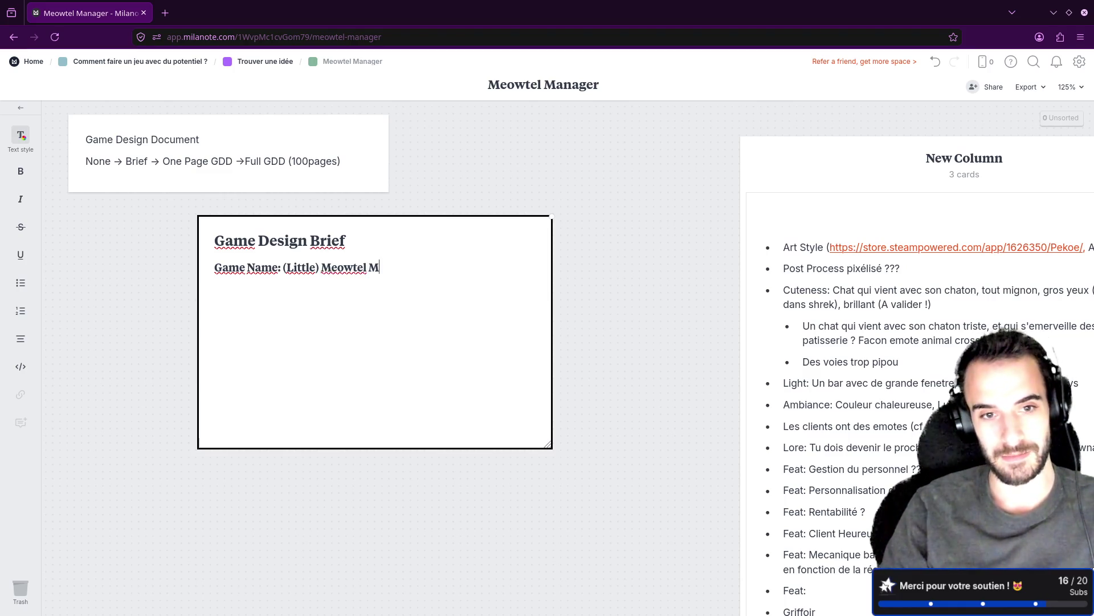
key(BackSpace)
key(BackSpace)
text(ager)
key(Return)
Add the bold line 'Genre: Cozy, Job Simulator' and leave an empty line below it.
text(Genre)
key(ctrl+alt+2)
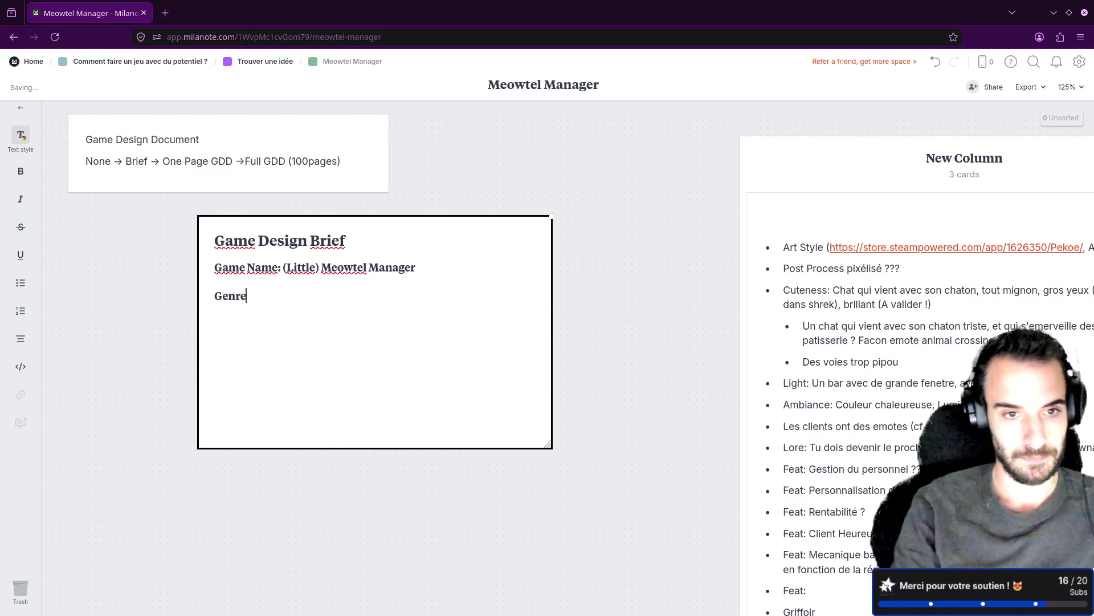
text(: Cozy Job Simu)
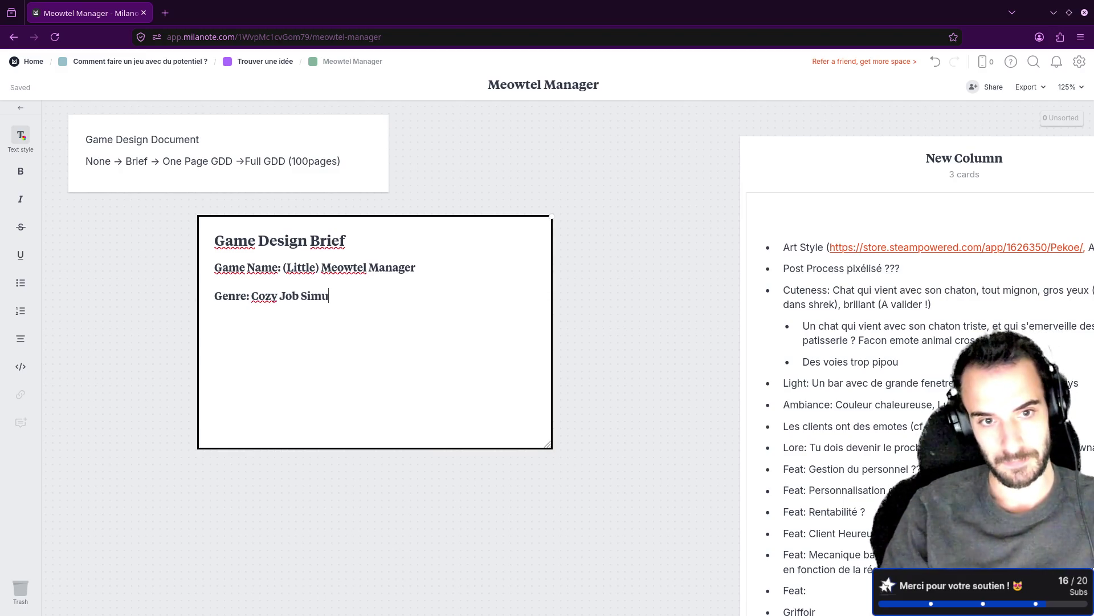
text(lator)
key(ctrl+Left)
key(ctrl+Left)
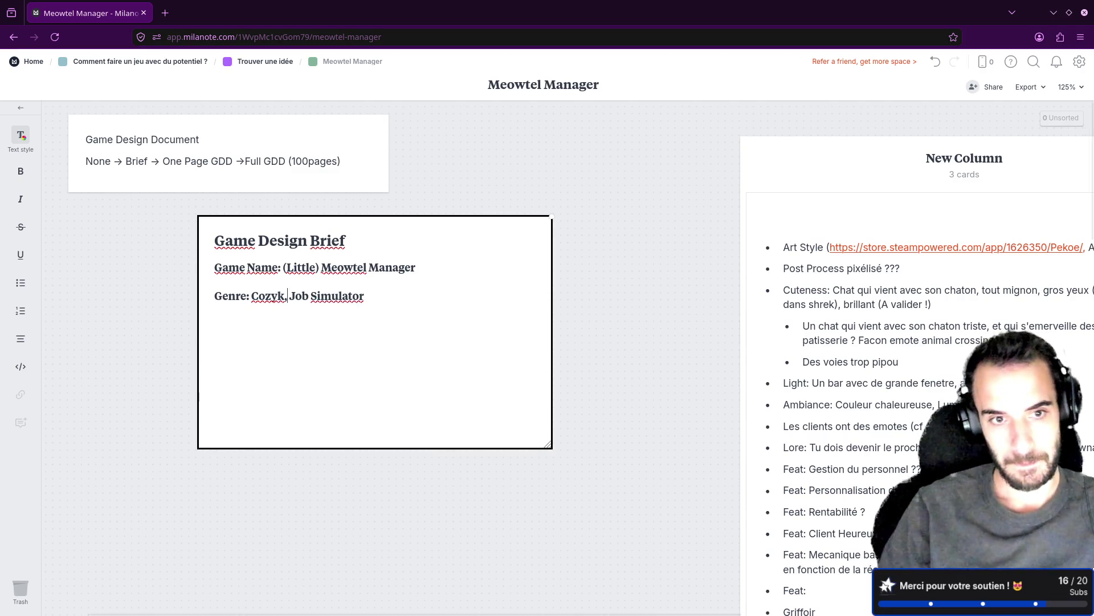
key(BackSpace)
text(y,)
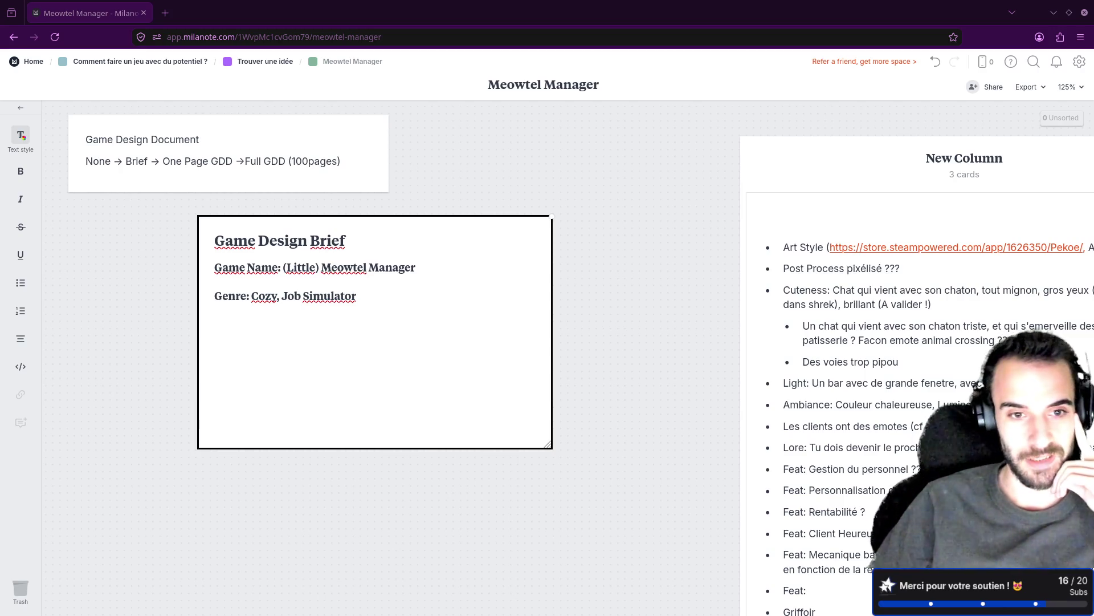
triple_click(435, 321)
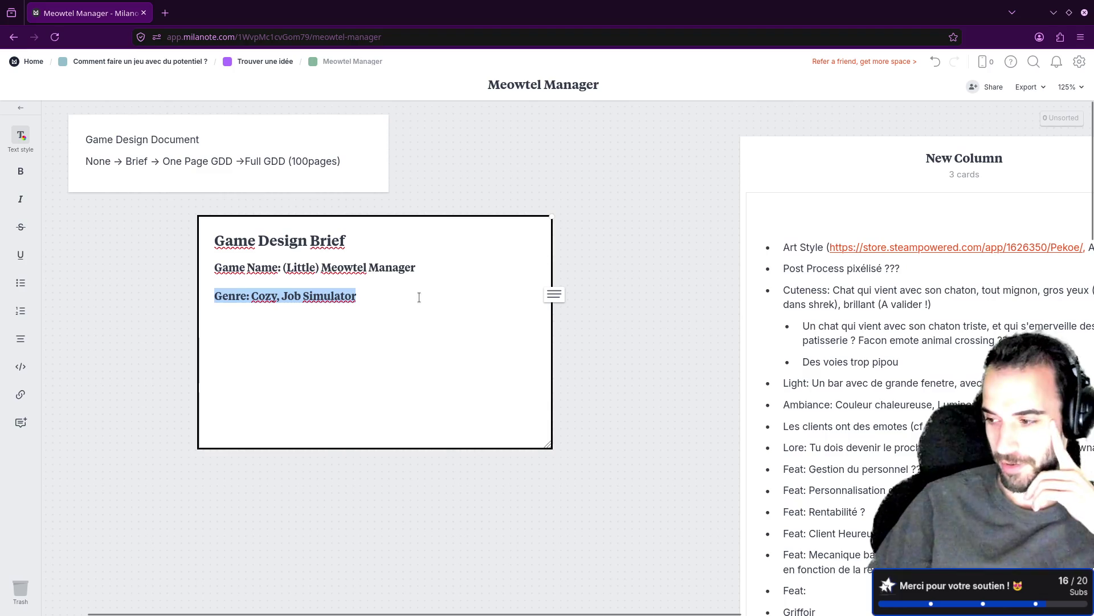
click(419, 297)
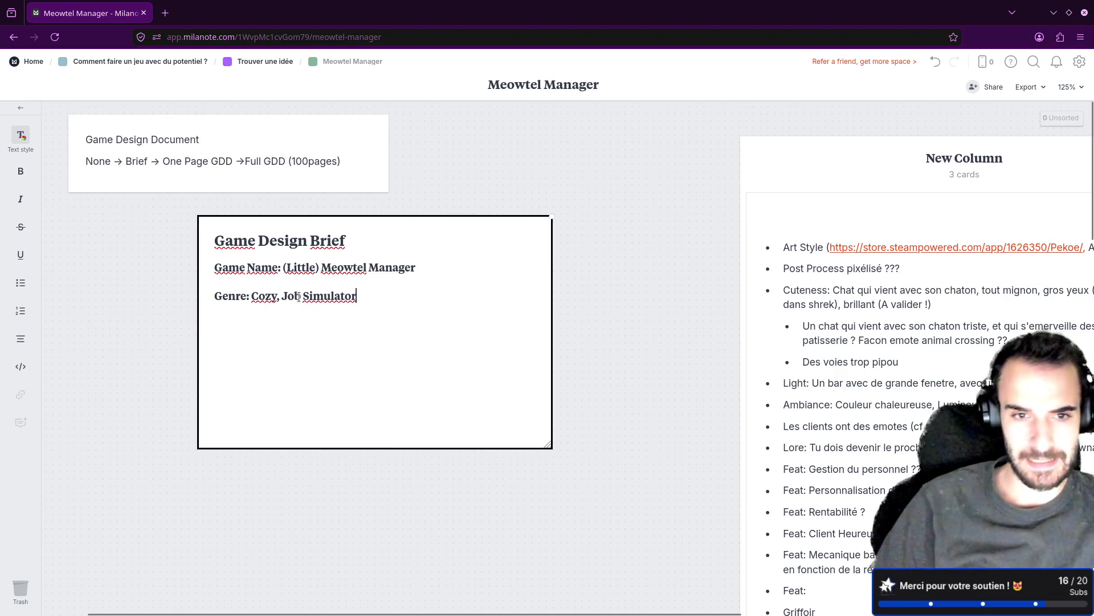
key(Return)
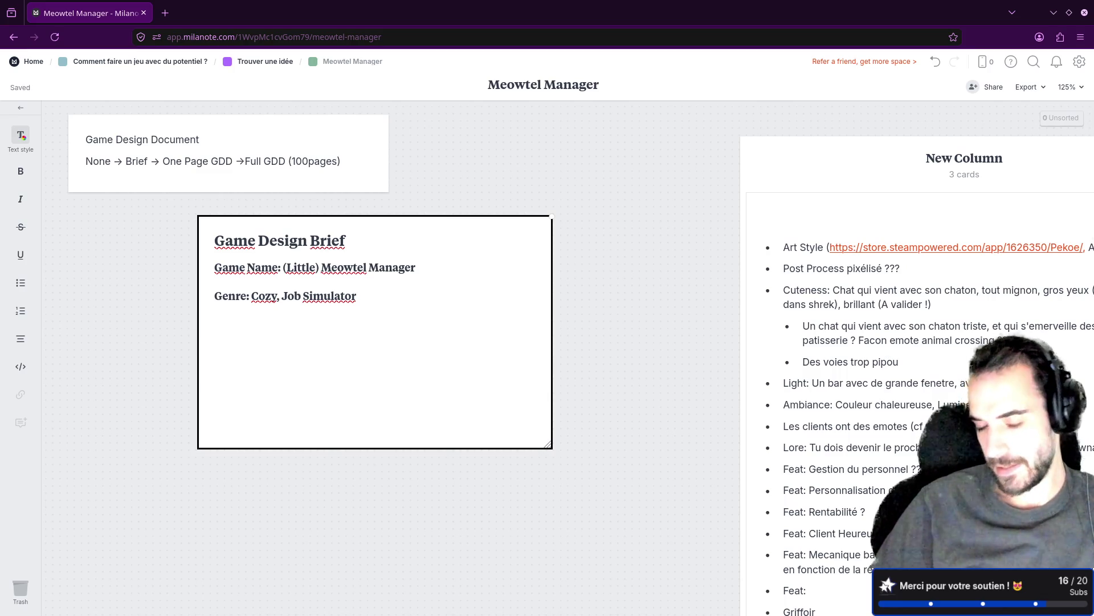
Search Google for 'steam' in a new tab and open the Steam store.
click(165, 12)
text(steam)
key(Return)
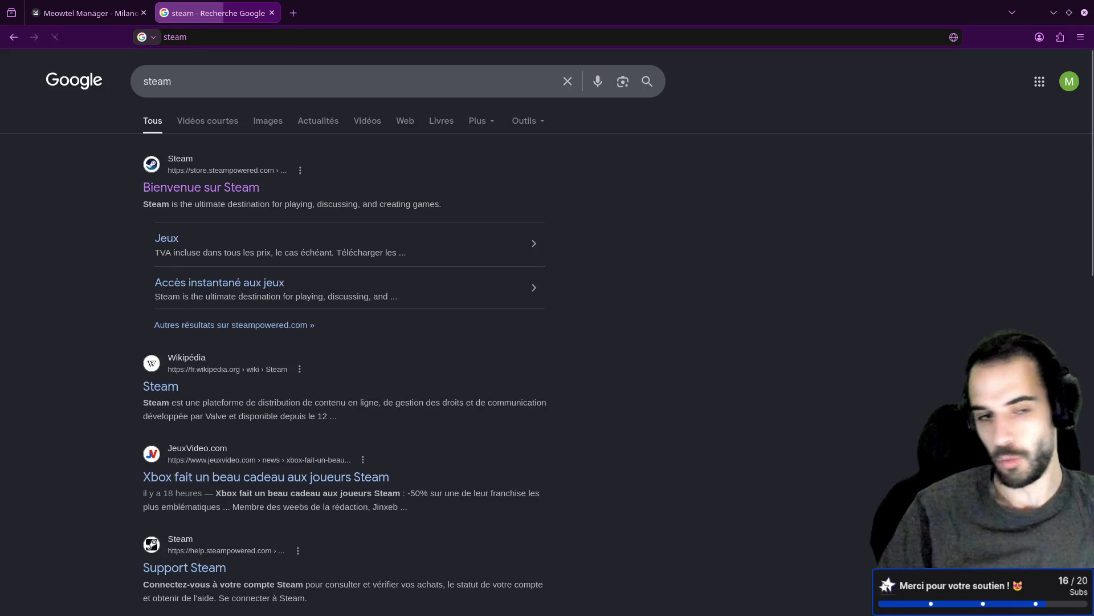
click(212, 187)
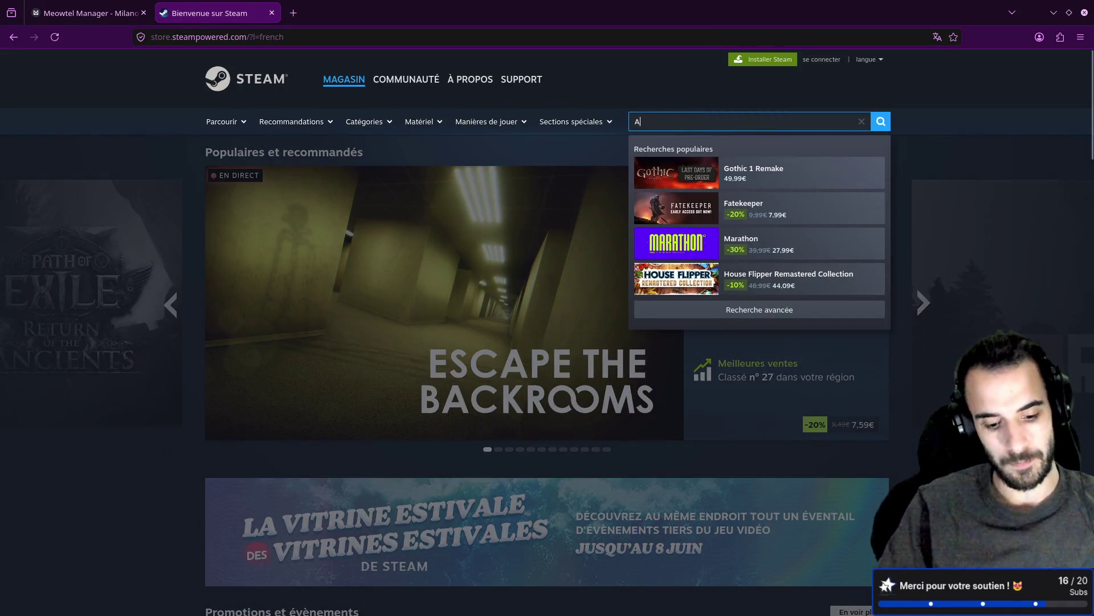
Search the Steam store for 'Ardaria' and open its store page.
text(Ardi)
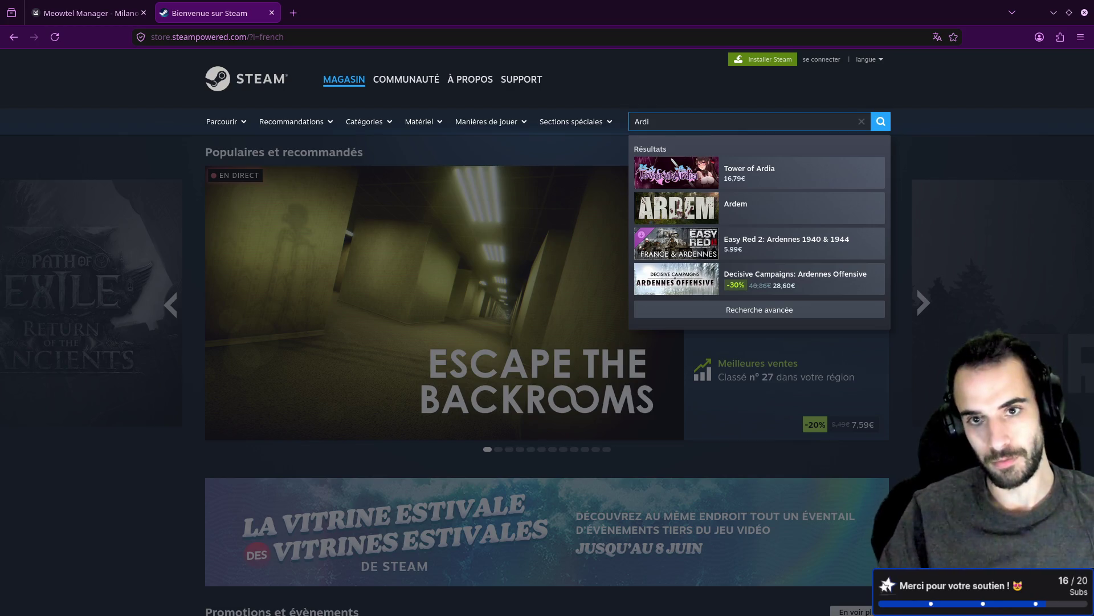
key(BackSpace)
key(BackSpace)
text(aria)
click(758, 172)
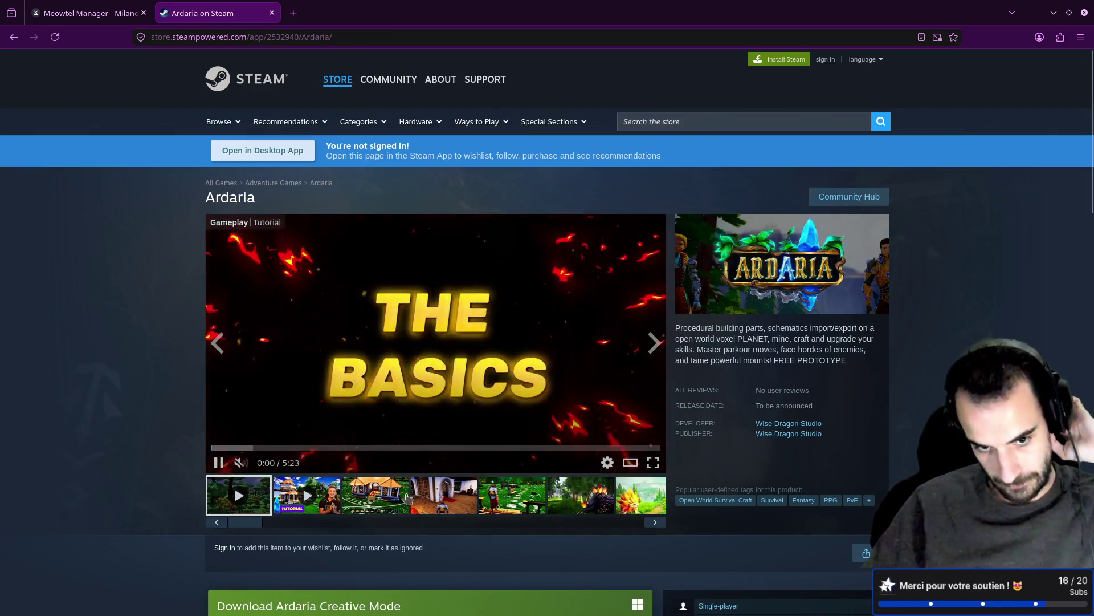
View Ardaria's house exterior, house interior, dragon and yellow creature screenshots.
click(391, 504)
click(436, 497)
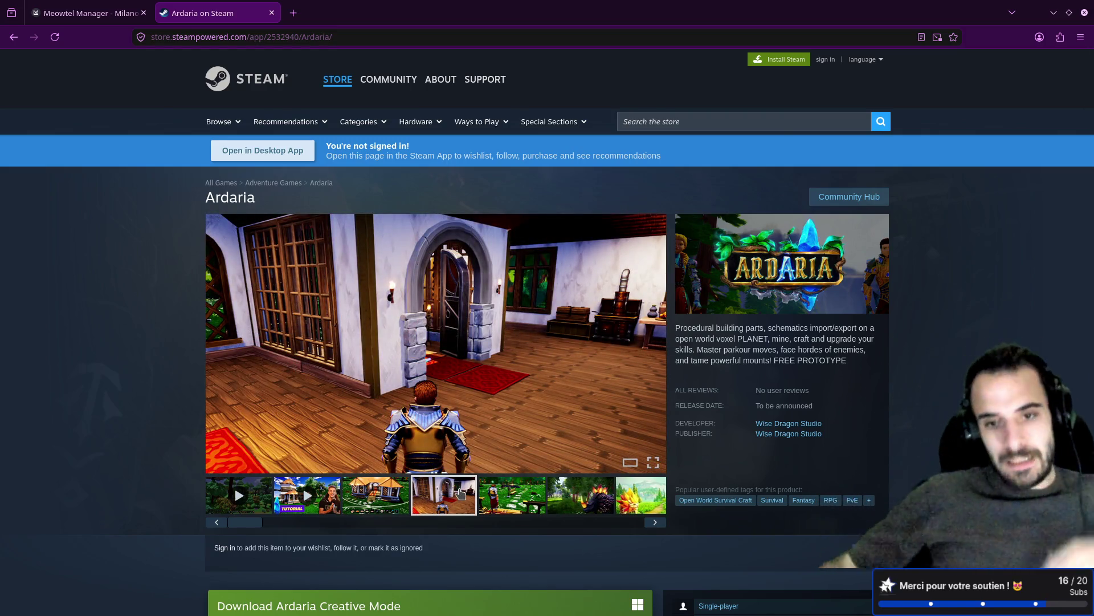
scroll(481, 436, down, 5)
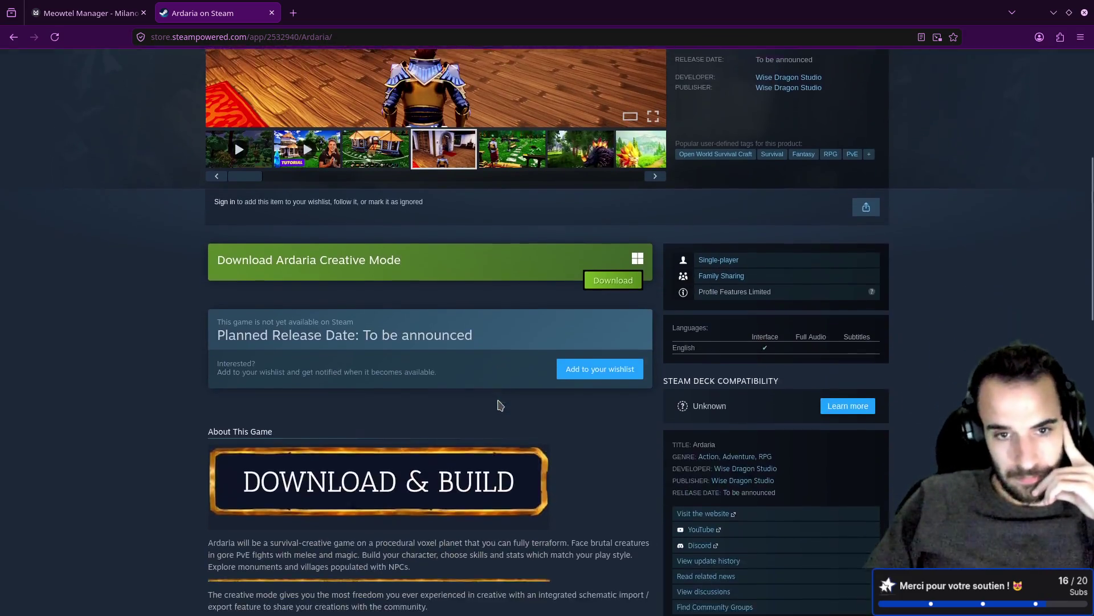
scroll(375, 345, up, 4)
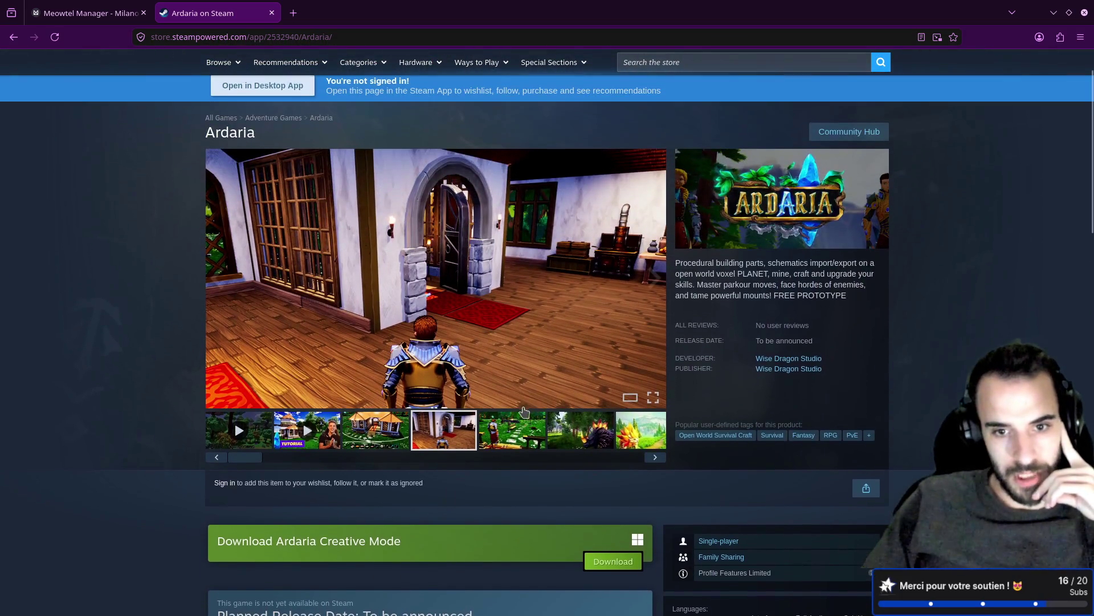
click(583, 450)
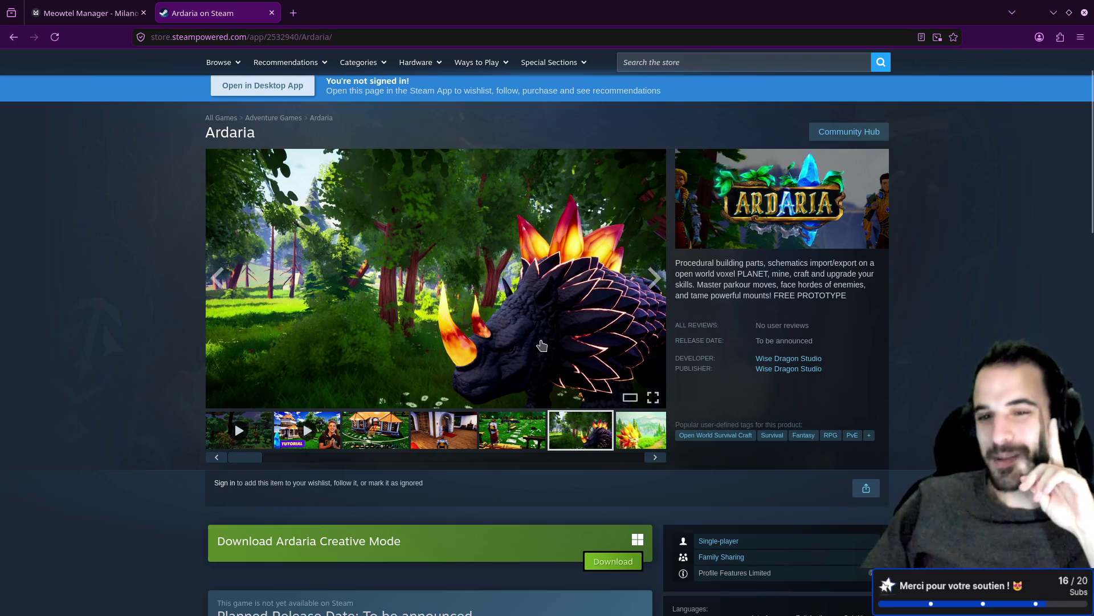
click(635, 429)
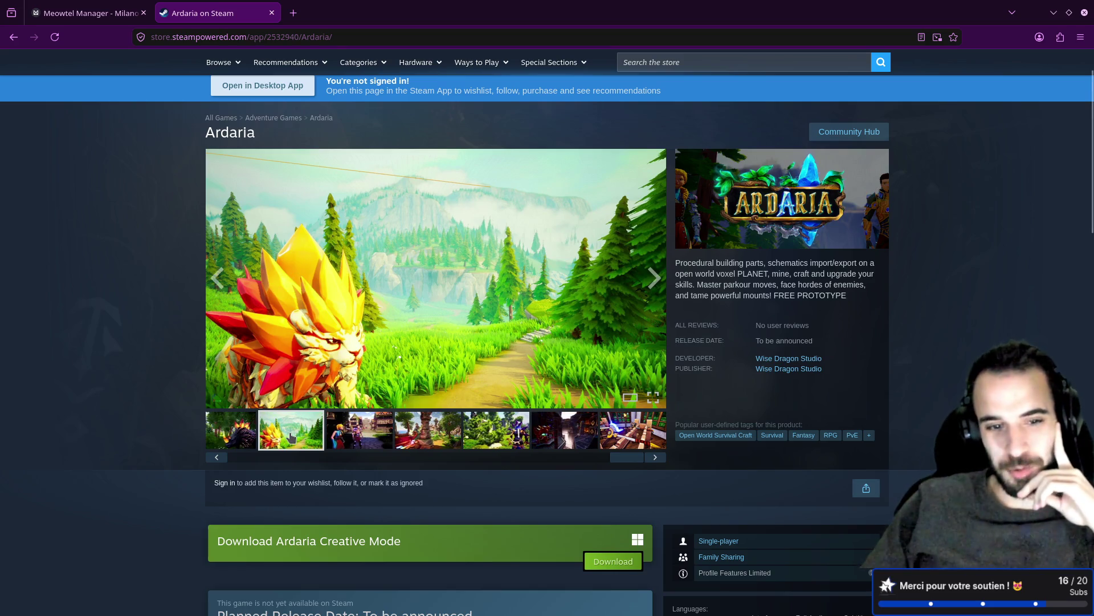
Flip through the dark dragon, garden and house screenshots, then return to the Meowtel Manager tab.
click(247, 445)
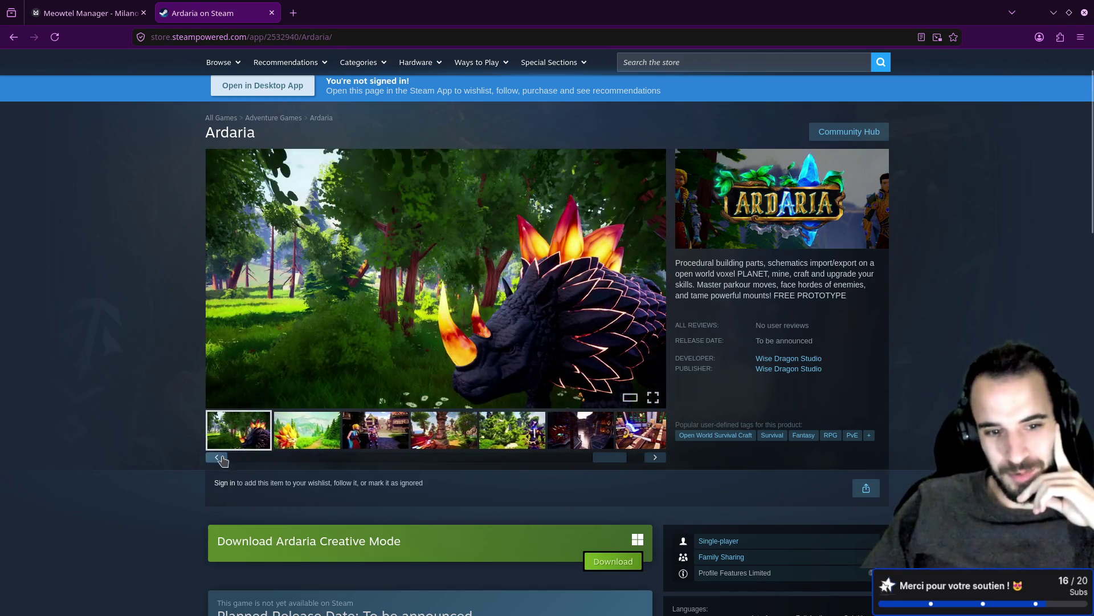
click(216, 456)
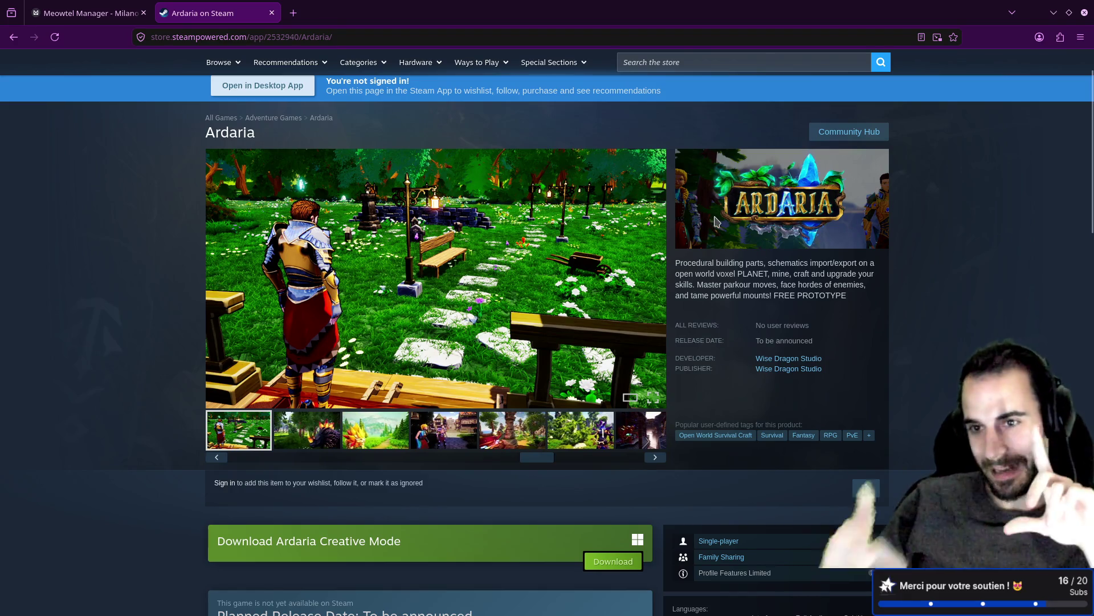
click(306, 442)
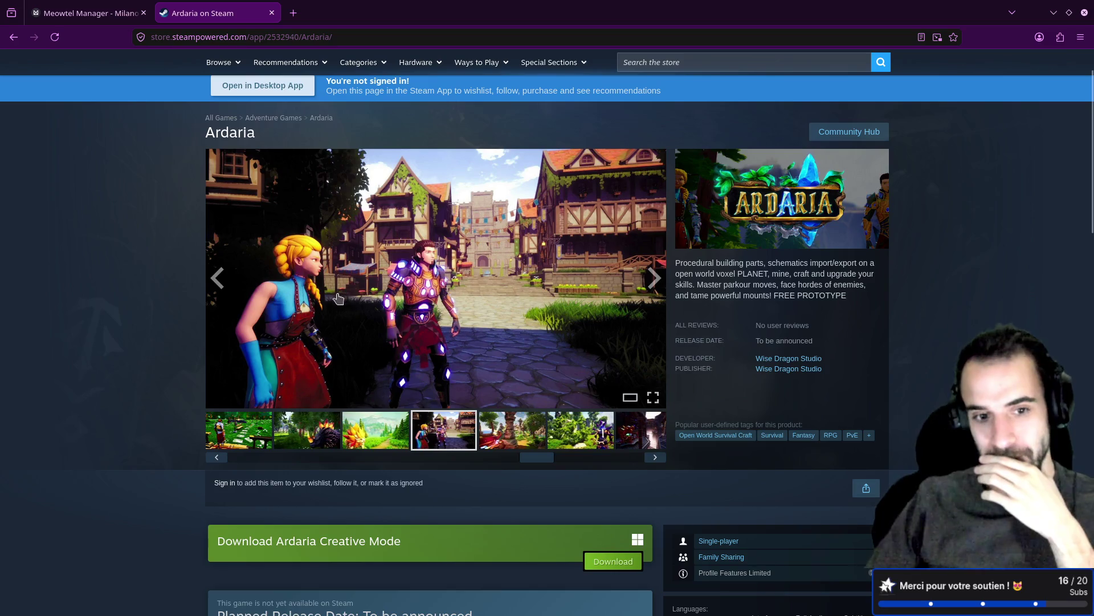
drag(539, 456, 195, 467)
click(367, 430)
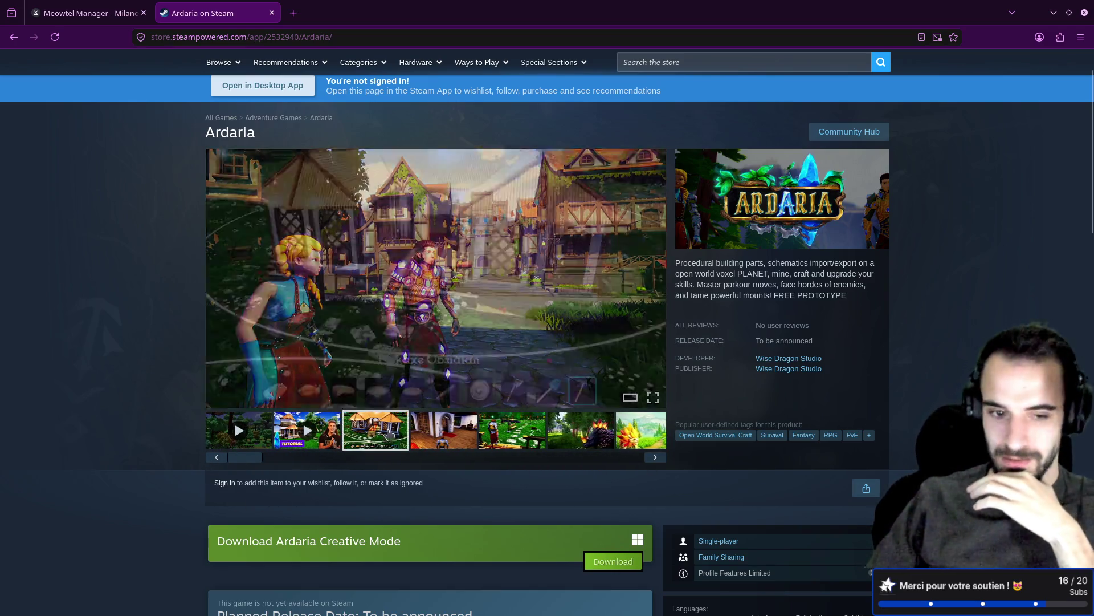
click(96, 7)
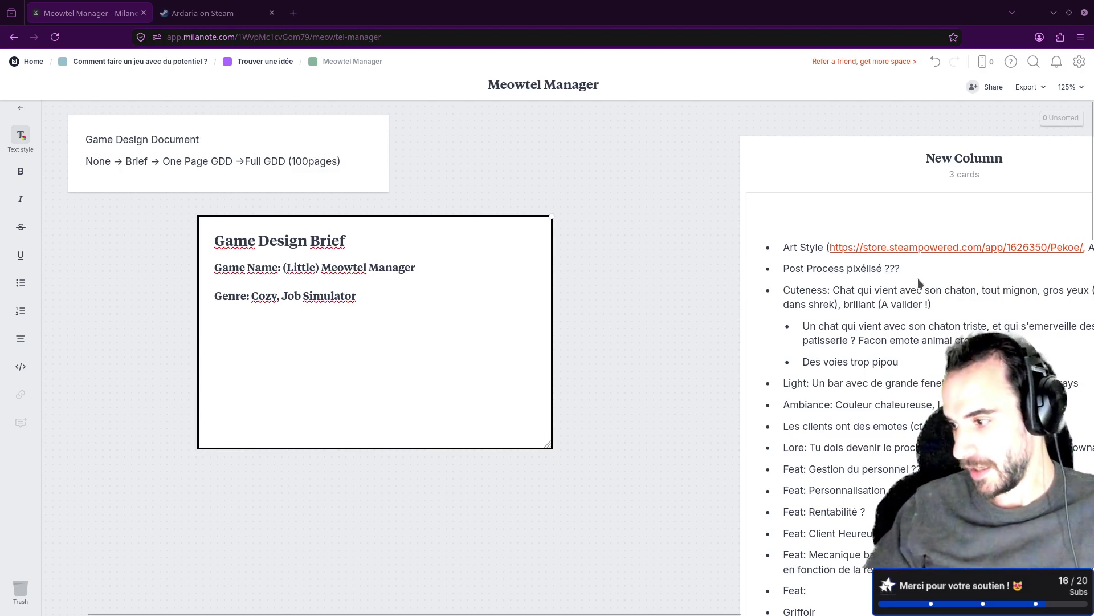
Add a bold 'One Sentence Pitch' heading on a new line below the Genre line.
click(384, 298)
key(Return)
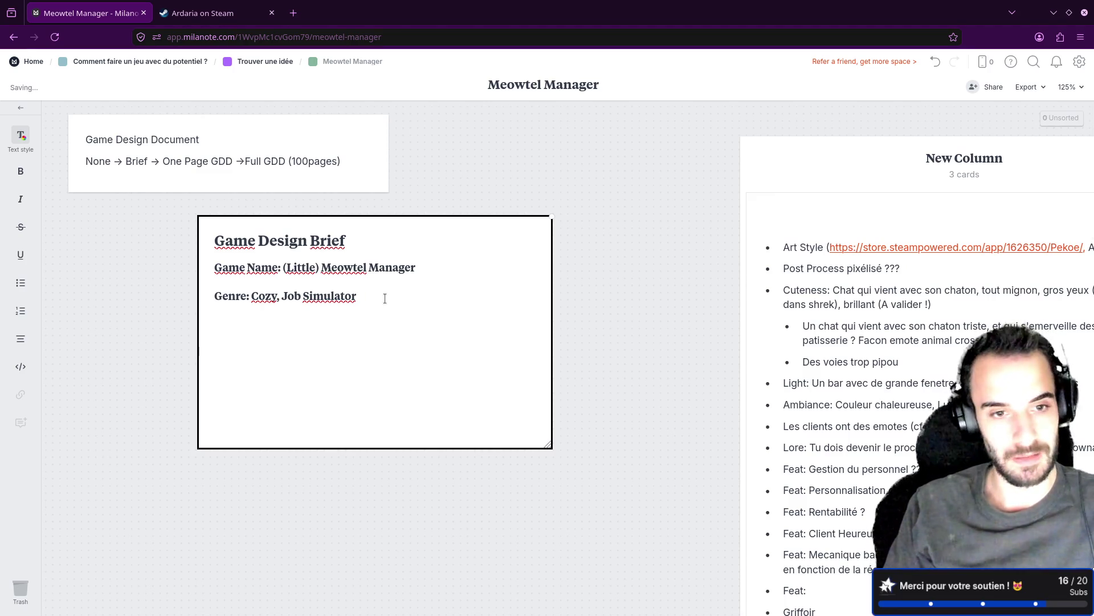
text(One S)
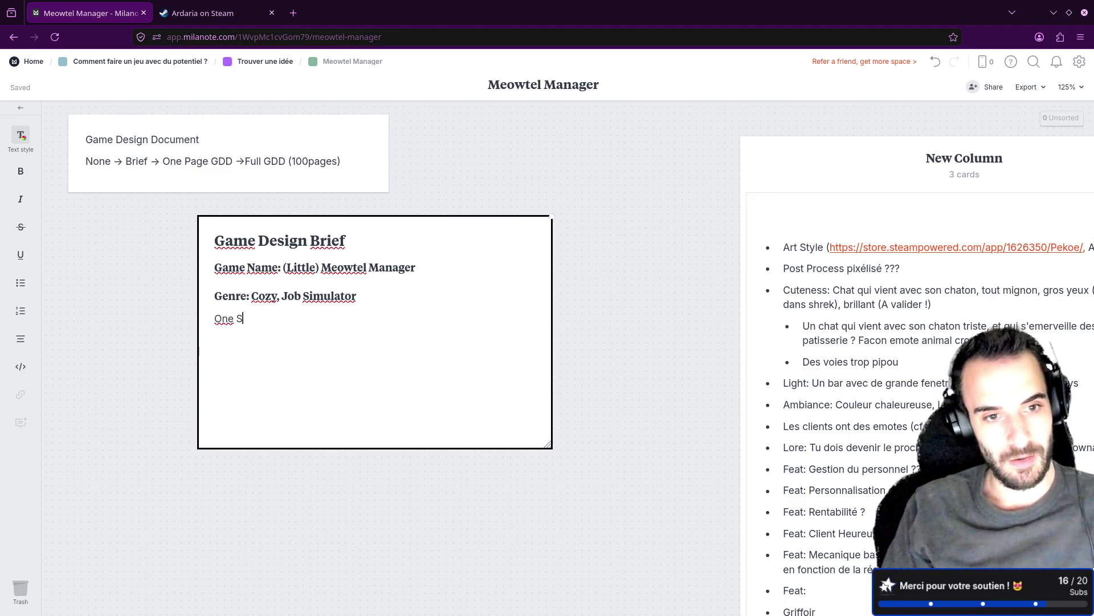
text(entence Pitch)
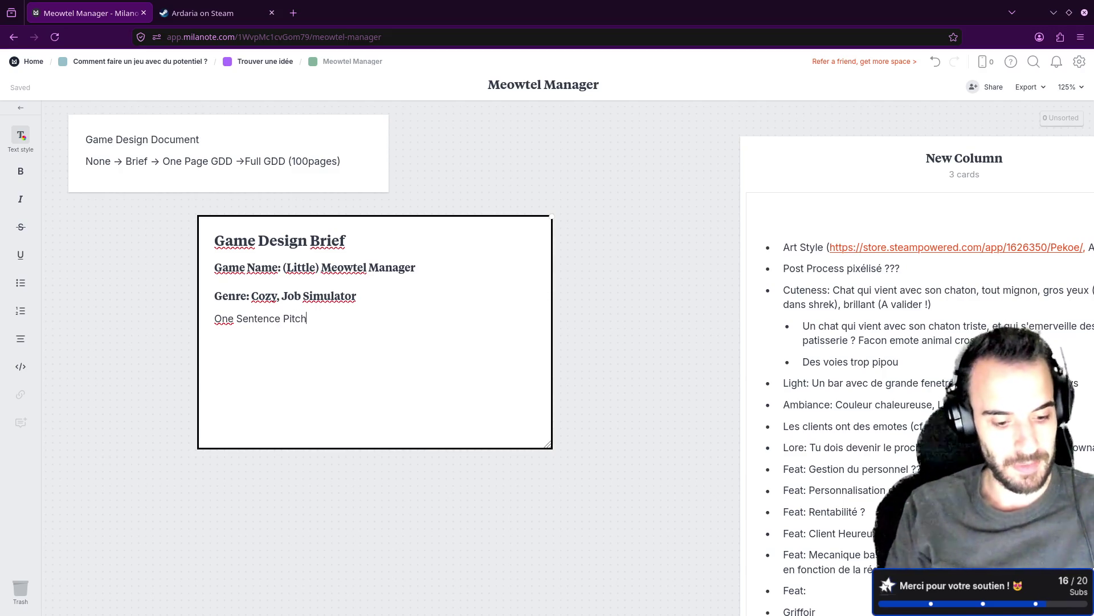
key(ctrl+alt+2)
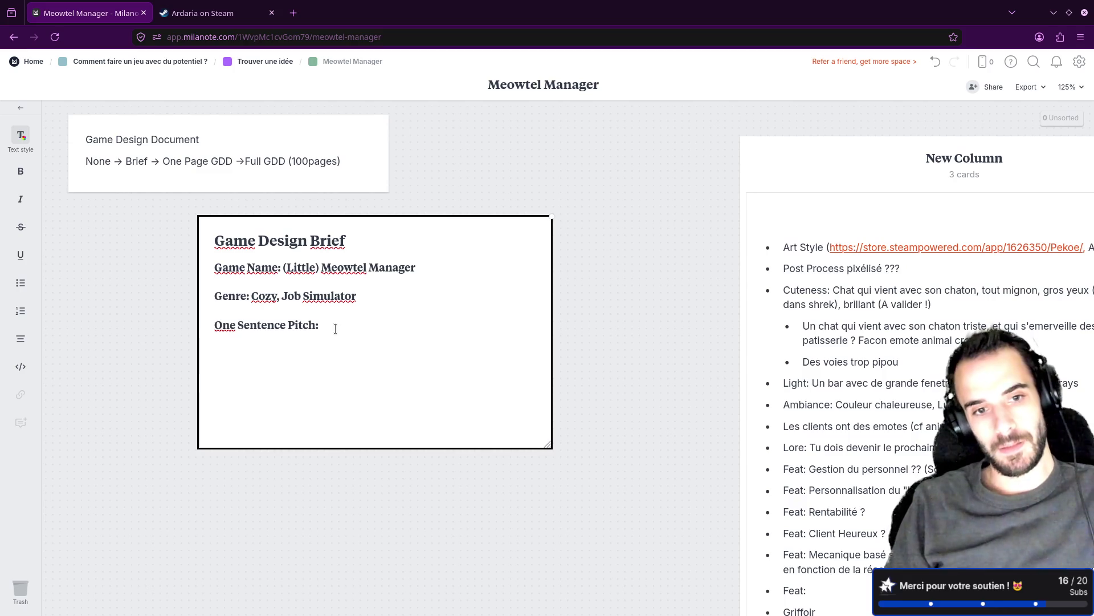
Type the pitch 'Manage a cute little motel in a world full of cats, make them happy'.
text(Manage)
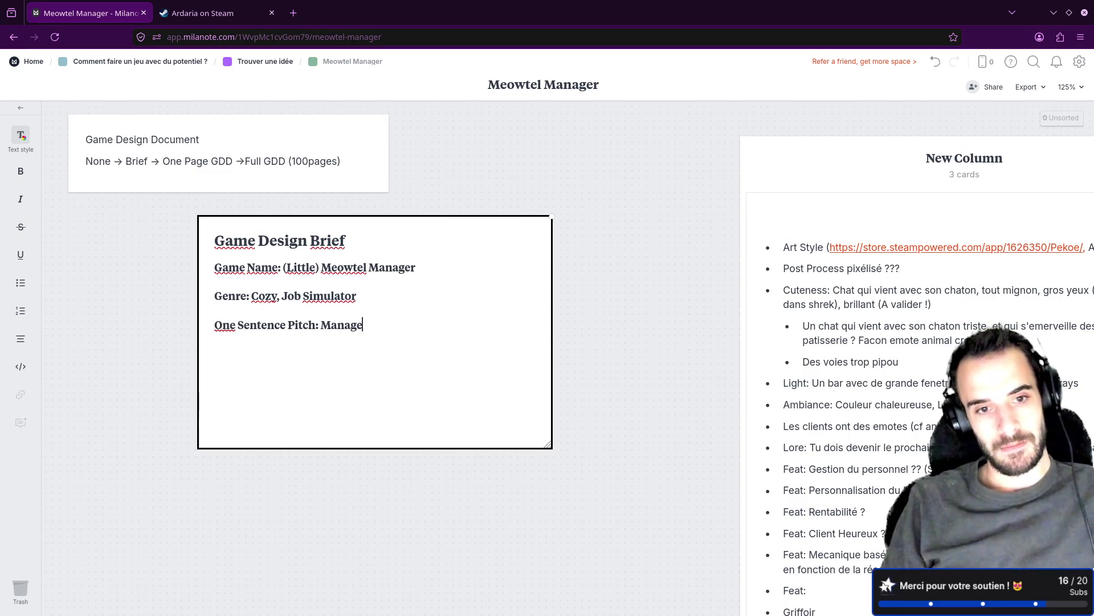
text( a cute little motel )
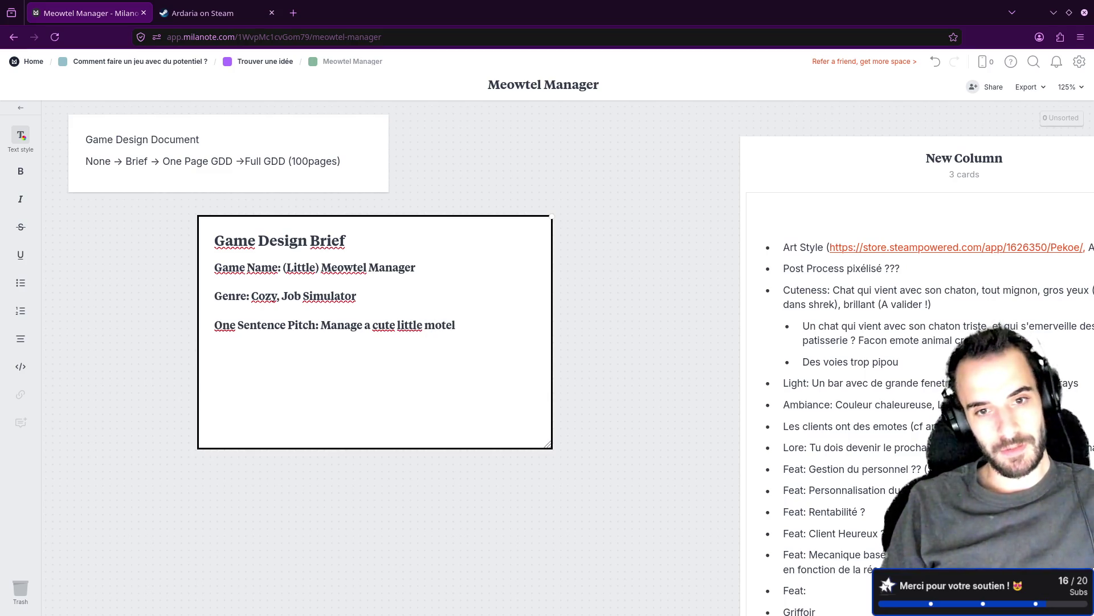
text(with)
key(BackSpace)
key(BackSpace)
key(BackSpace)
text(in a world full of)
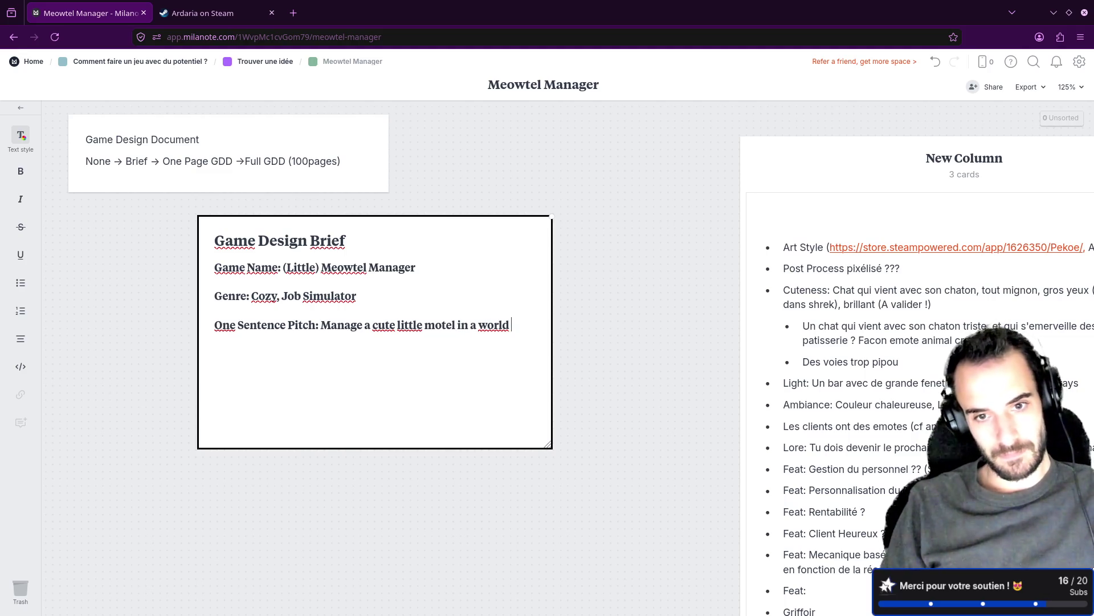
text(ts, ma)
text(e them happy)
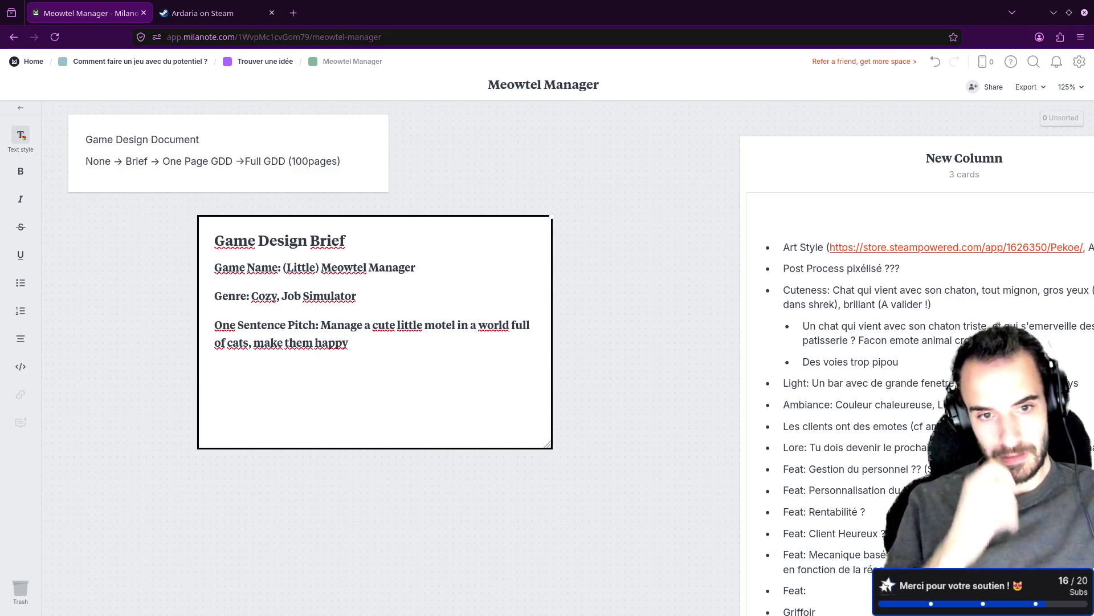
text(cozy)
key(BackSpace)
key(BackSpace)
key(BackSpace)
key(BackSpace)
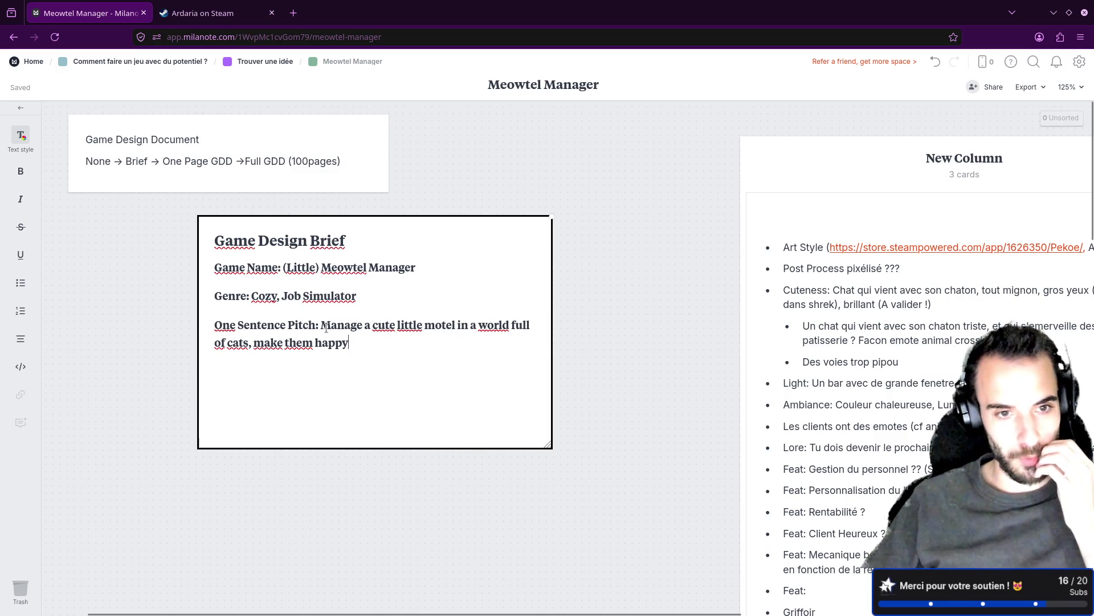
Put the pitch, 'Cozy, Job Simulator' and '(Little) Meowtel Manager' on their own plain body-text lines.
drag(249, 303, 552, 293)
click(367, 328)
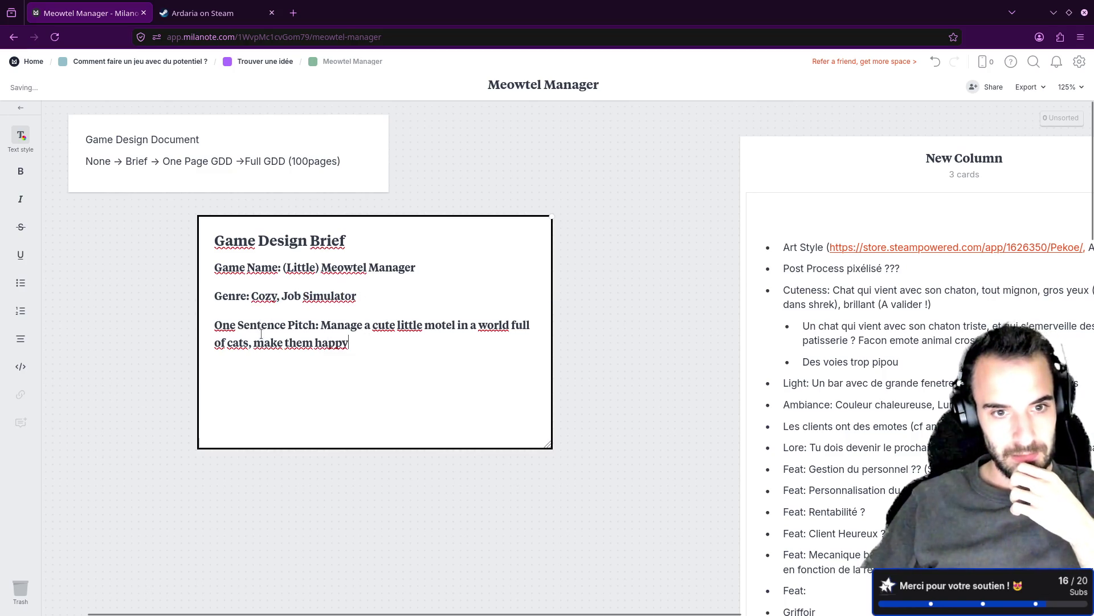
click(322, 325)
key(Return)
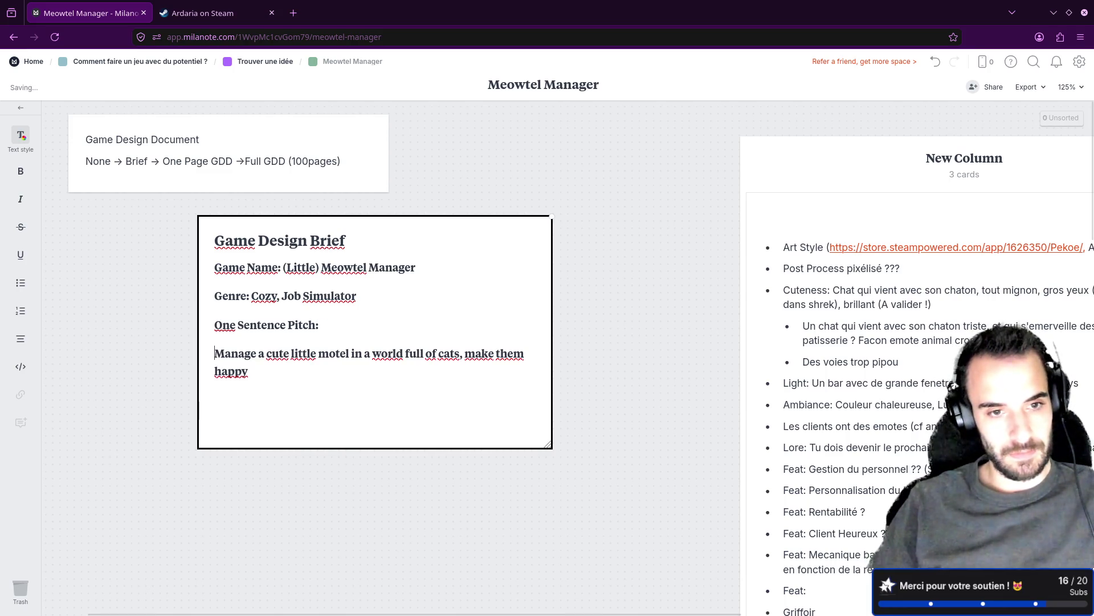
key(ctrl+alt+0)
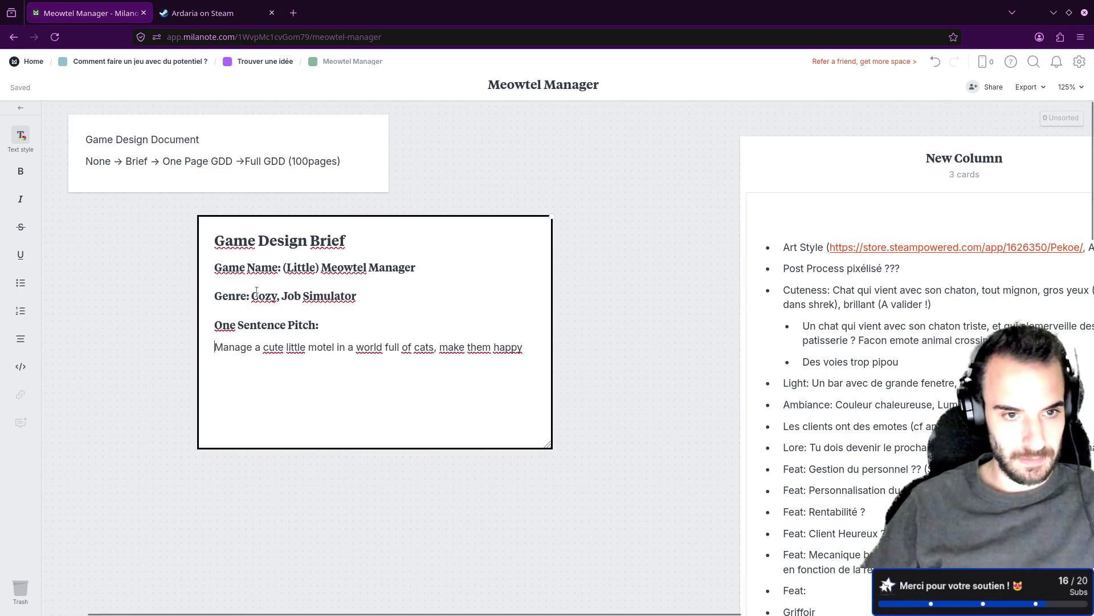
key(Return)
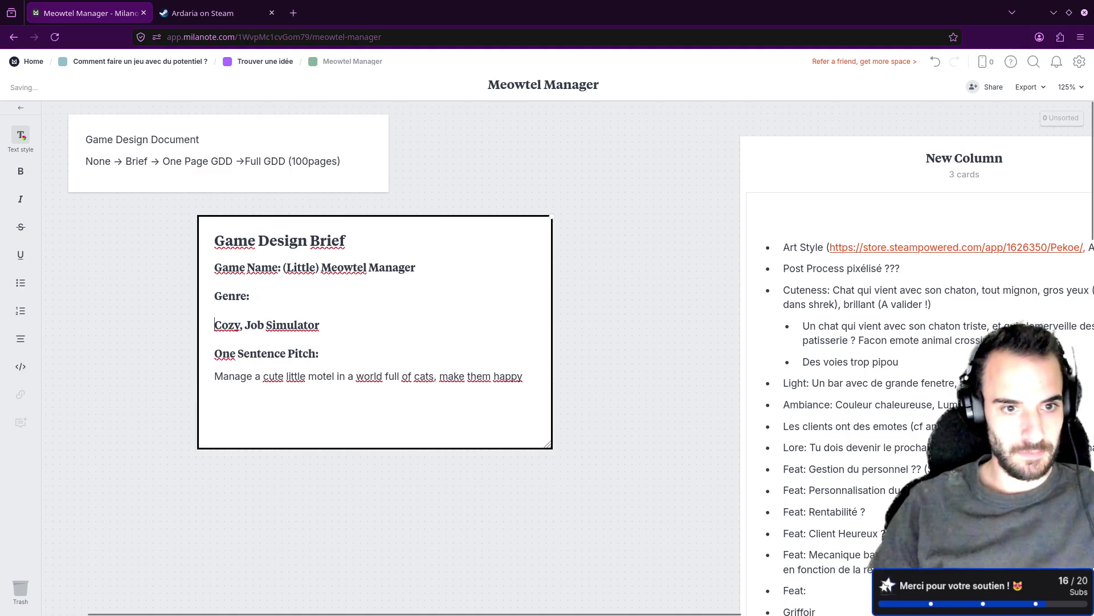
key(ctrl+alt+0)
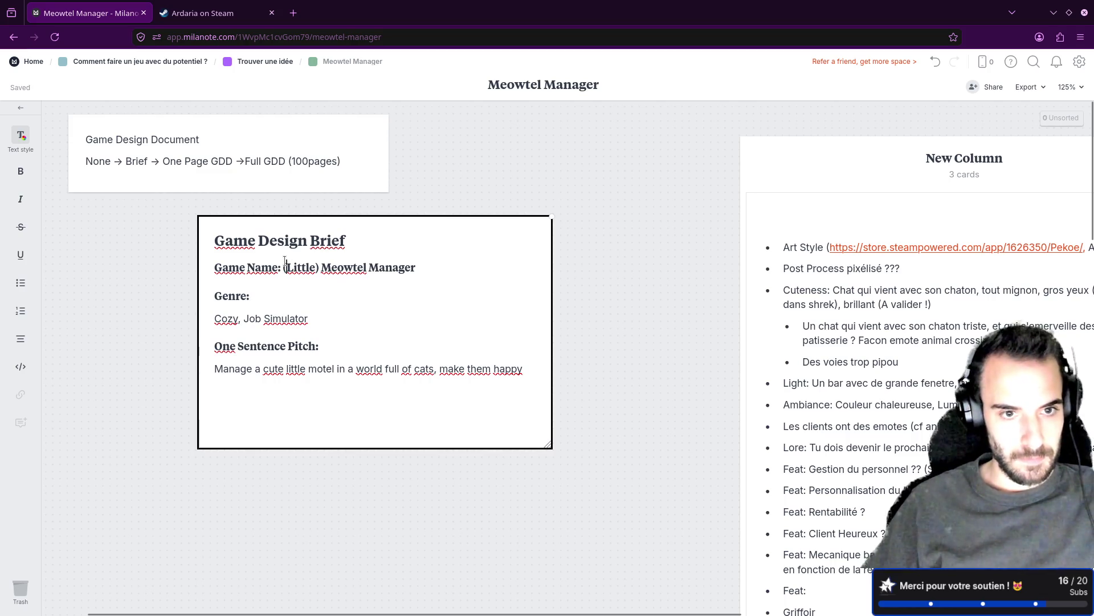
key(Return)
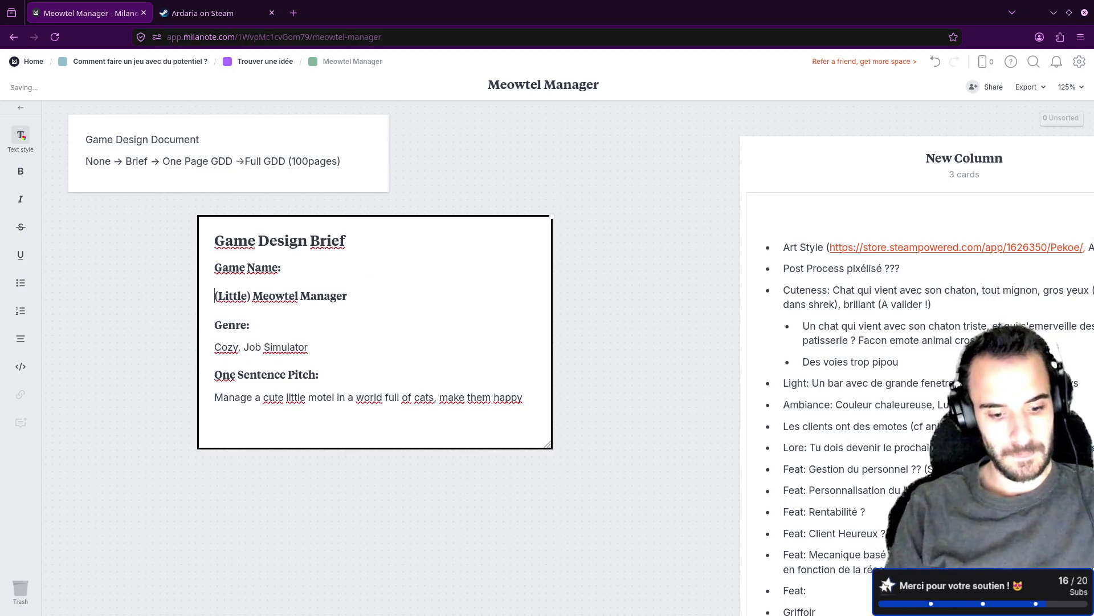
key(ctrl+alt+0)
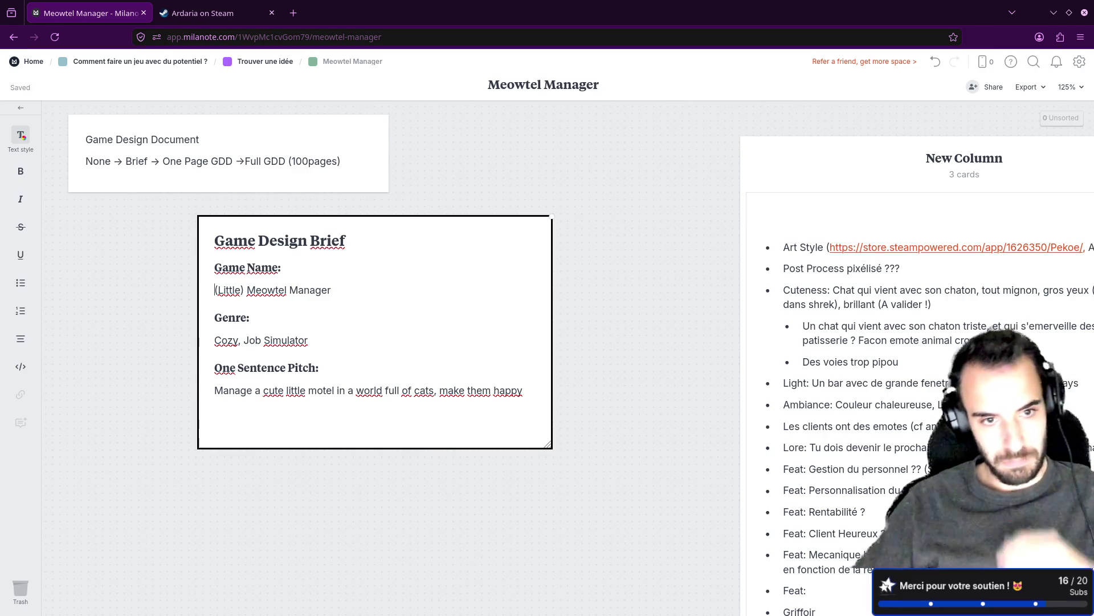
Nudge the Game Design Document card up-right and move the brief card up-left beneath it.
click(216, 160)
drag(217, 160, 320, 146)
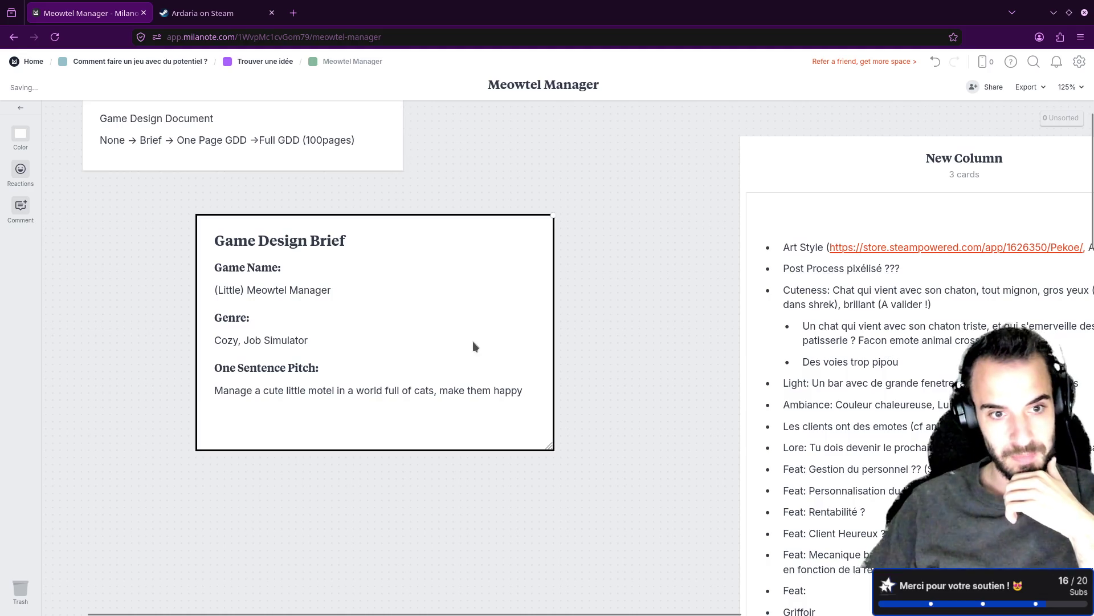
drag(472, 341, 448, 289)
Select the whole English pitch sentence in the brief.
click(273, 290)
click(215, 341)
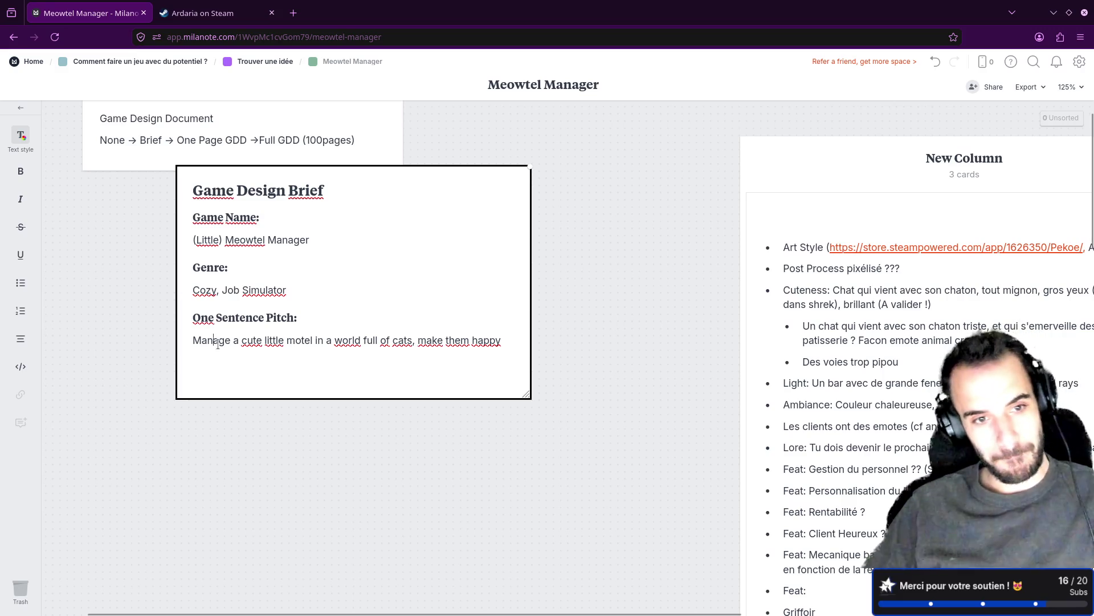
click(316, 356)
drag(193, 339, 503, 335)
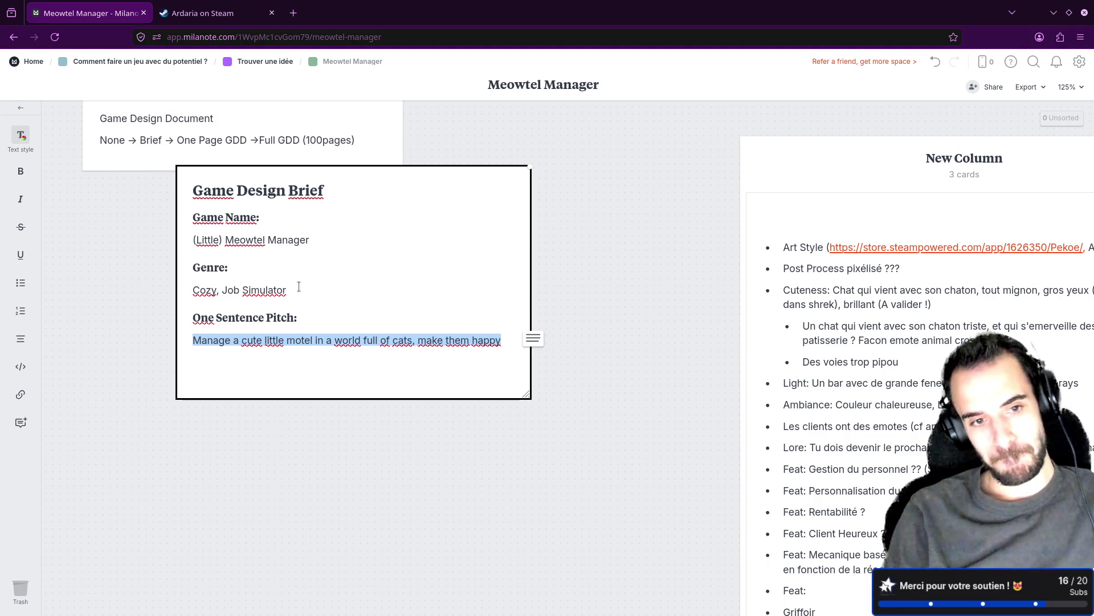
Replace the English pitch with the French 'Gérer un petit hôtel dans un monde rempli de chats !', fixing accents.
key(BackSpace)
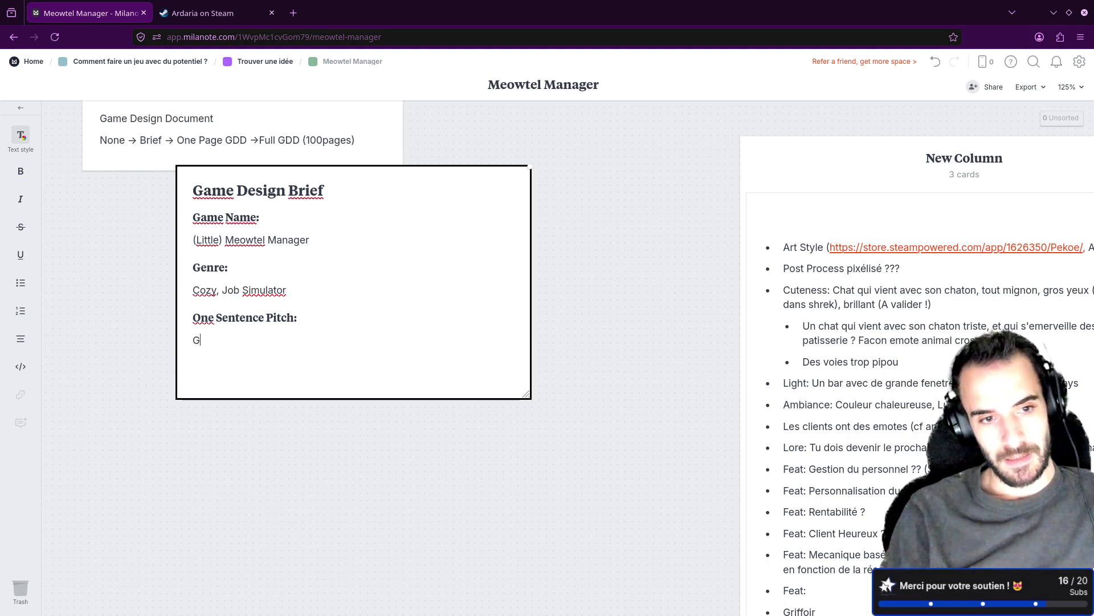
text(erer un petit ho)
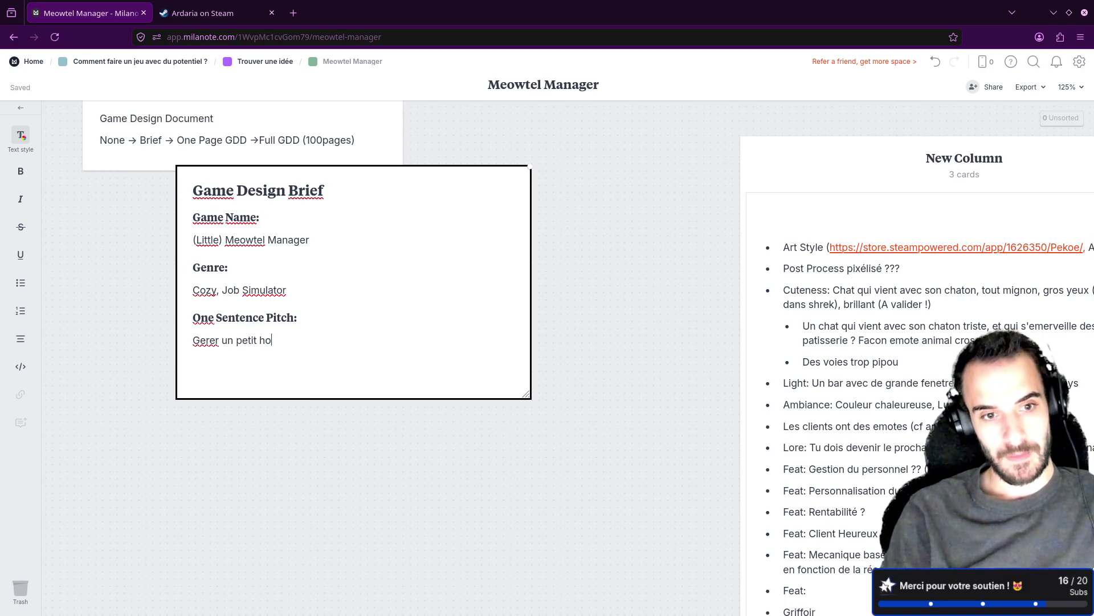
text(un monde rempli de chats ! Faites en sortes)
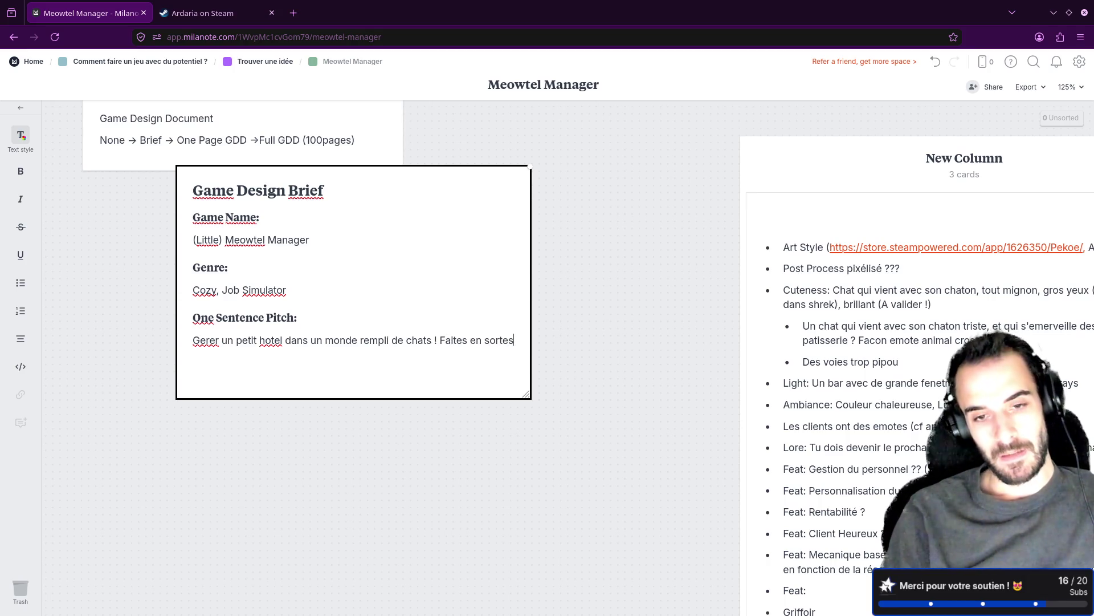
text(ine)
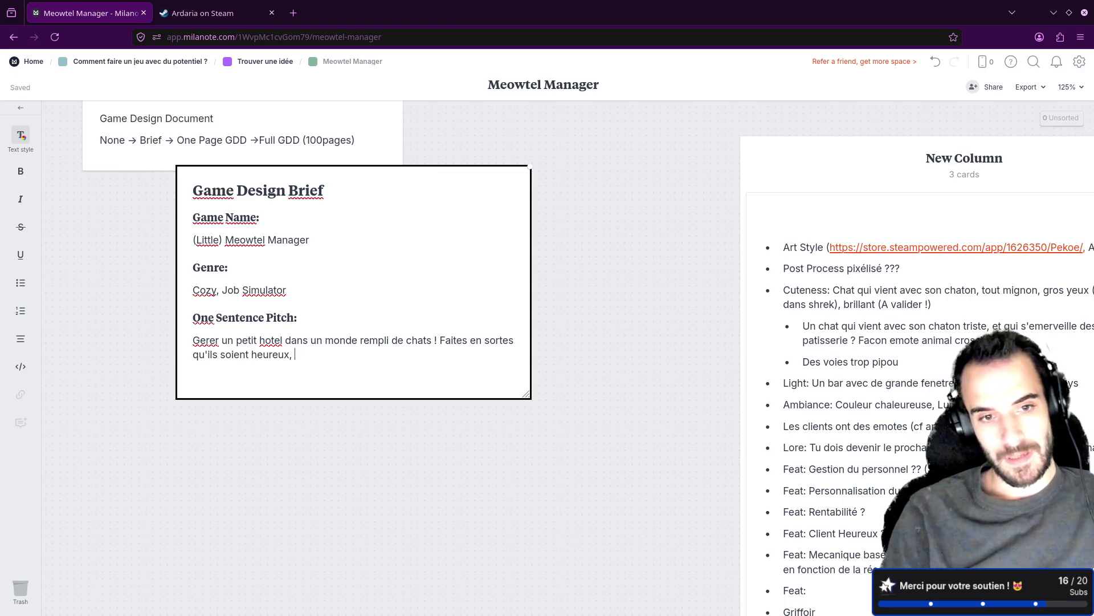
right_click(264, 340)
click(285, 349)
right_click(209, 341)
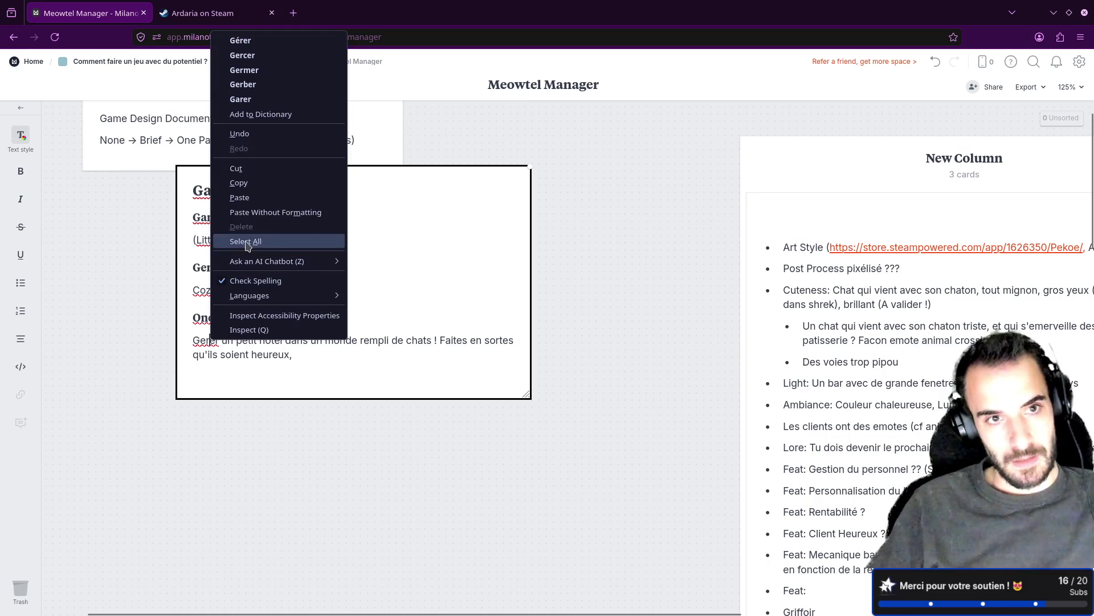
click(240, 41)
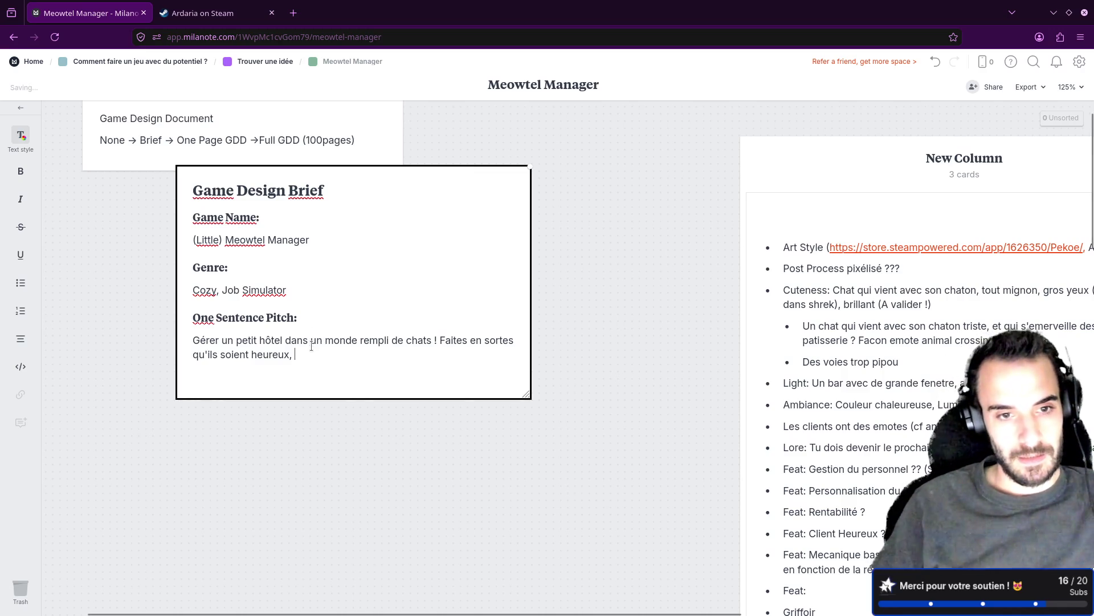
Insert 'De la prise de réservation à la décoration des chambres,' before 'Faites en sortes'.
drag(326, 357, 441, 340)
click(441, 340)
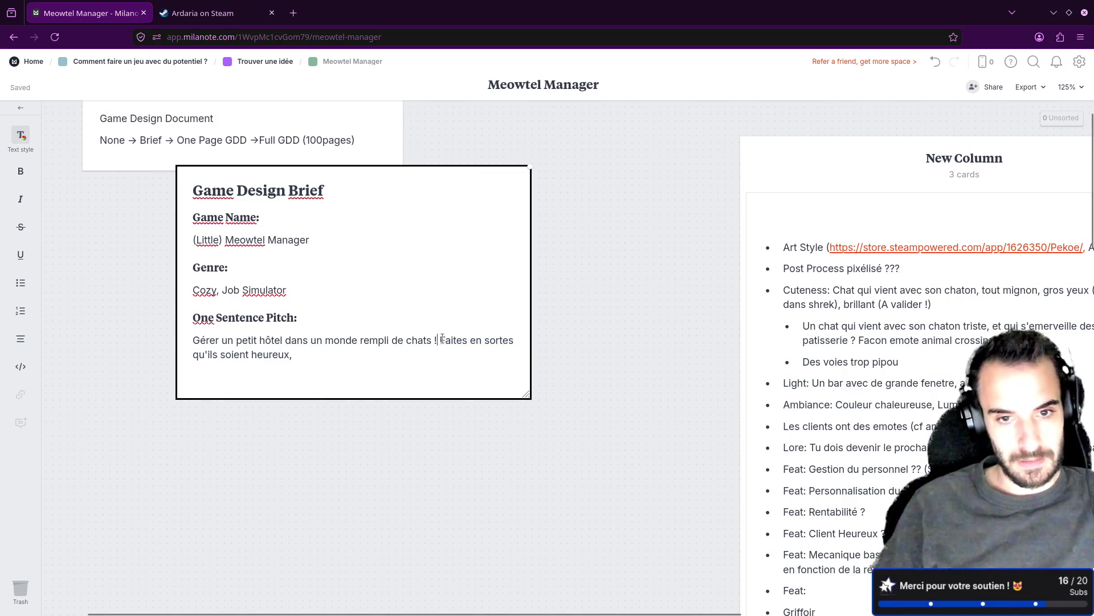
text(De la prise de )
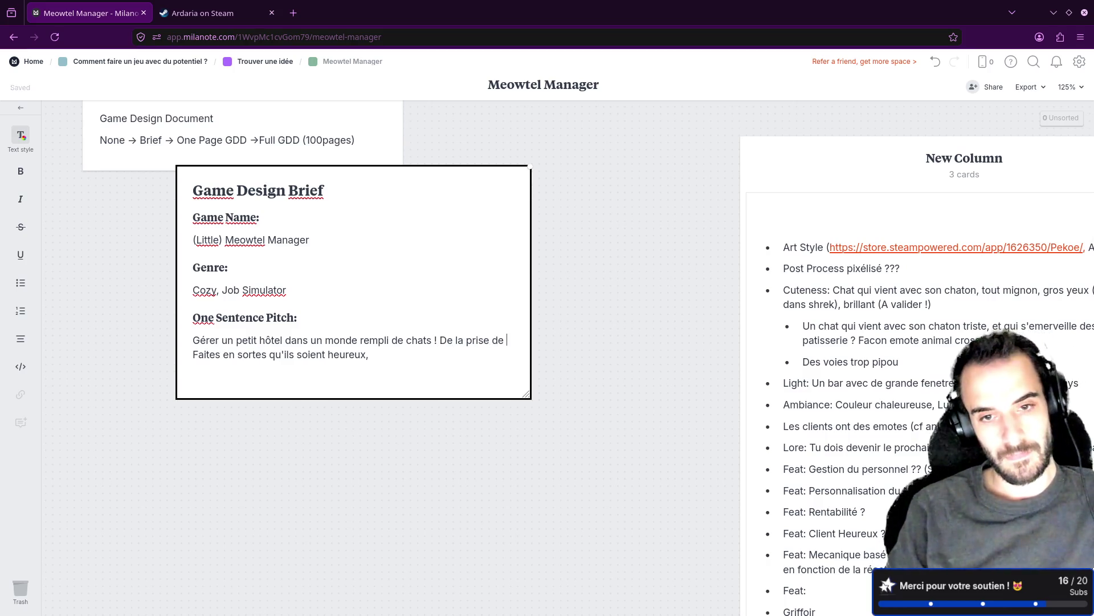
text(réservat)
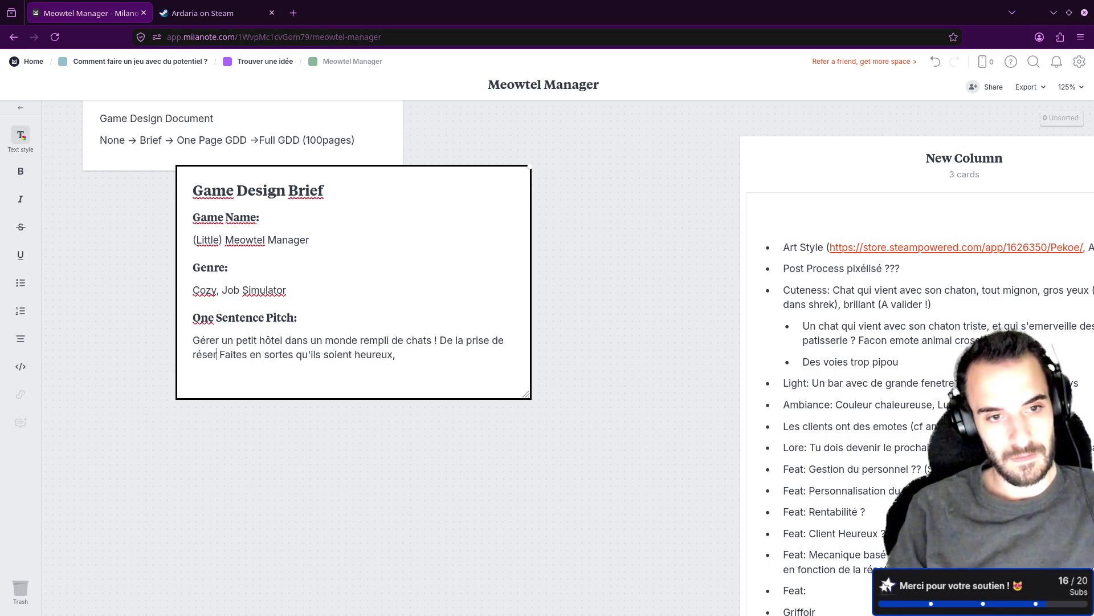
text(ion à la d)
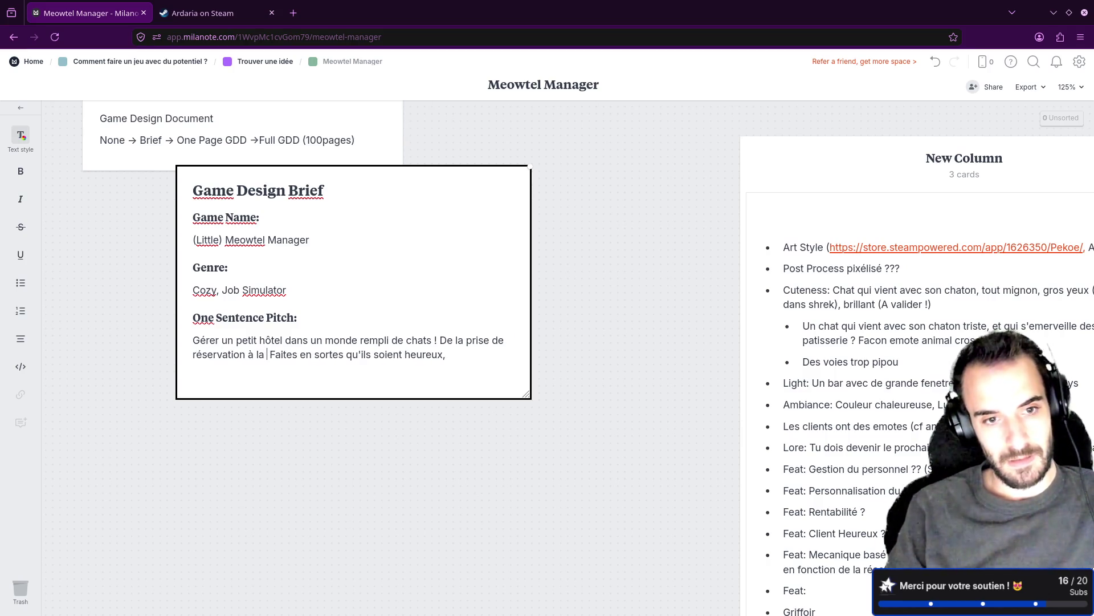
text(écoration )
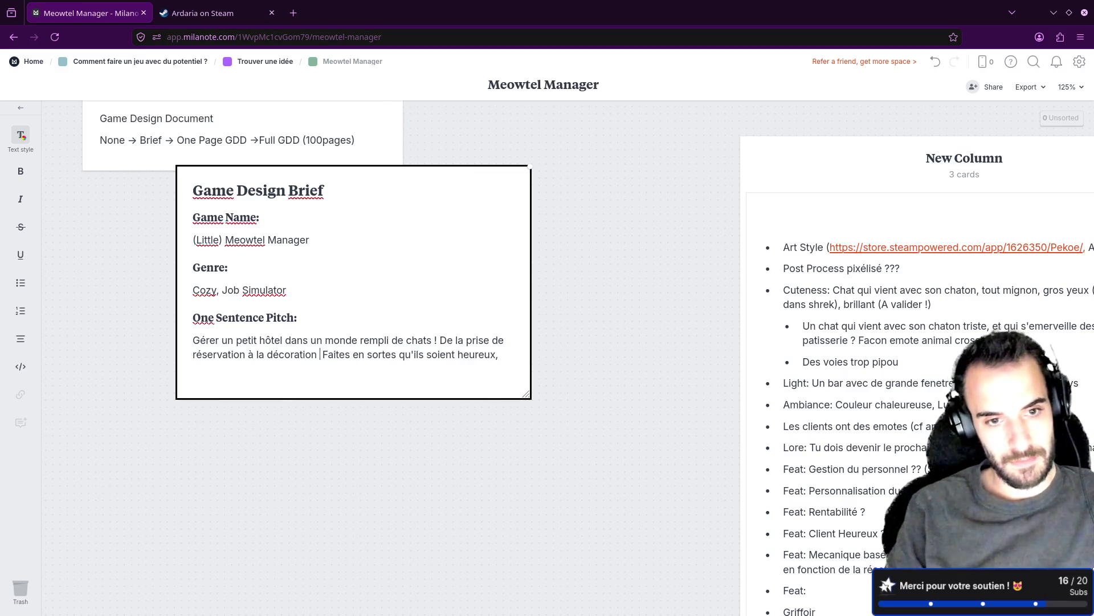
text(des chambr)
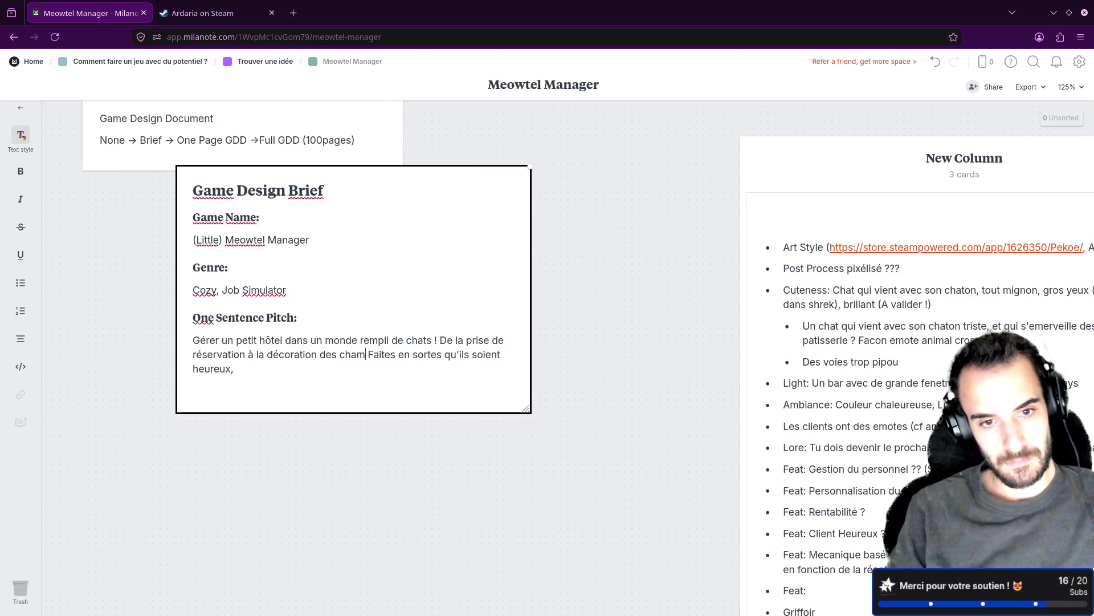
text(es,)
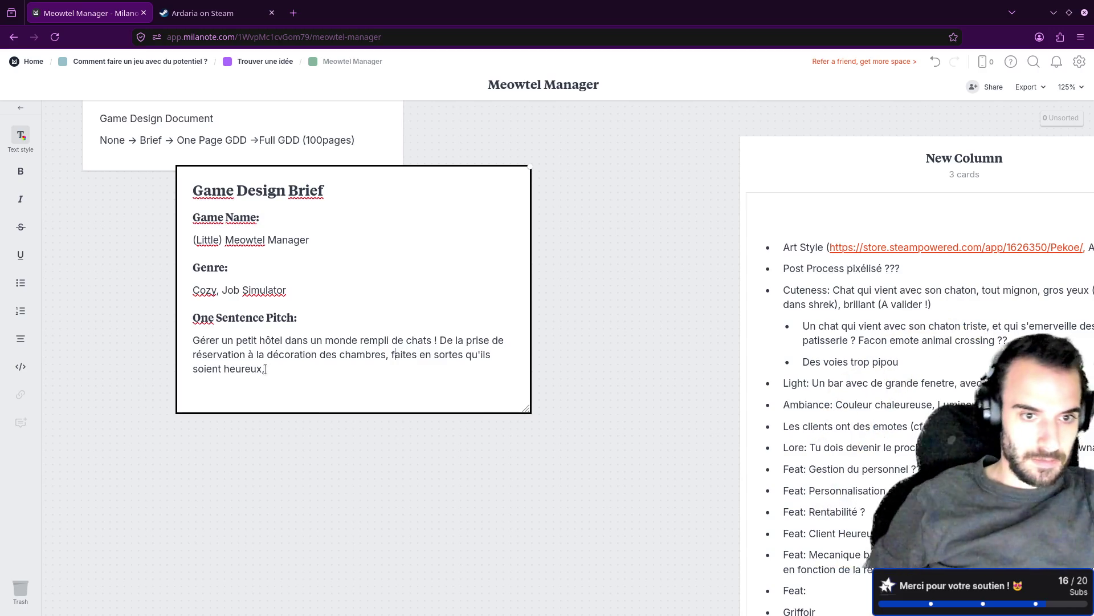
drag(265, 369, 451, 354)
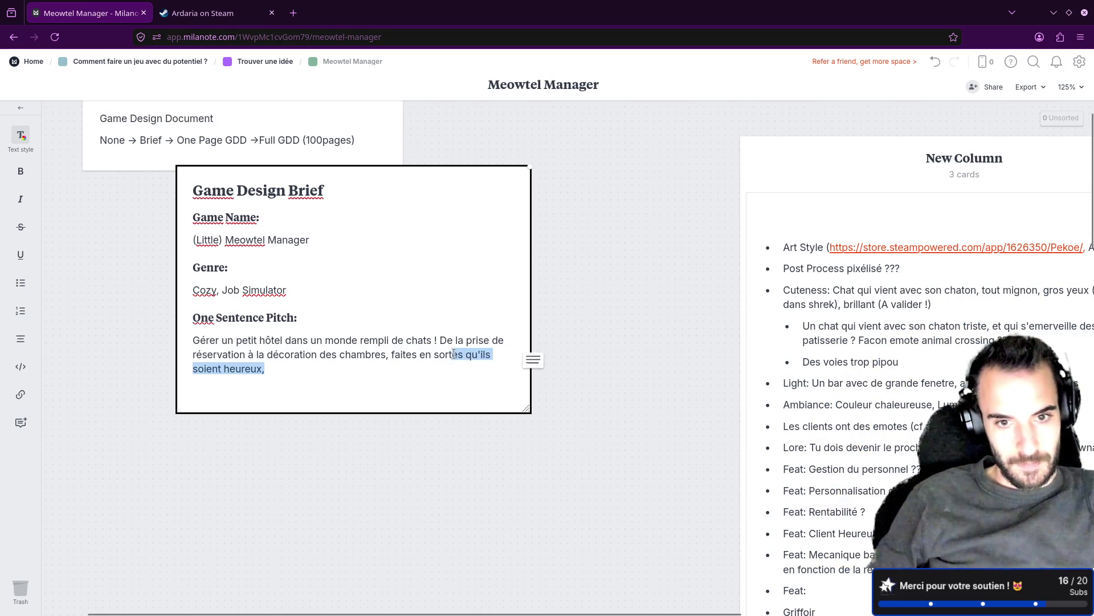
Replace the pitch ending with 'que vos clients passent un bon moment !'.
text(que )
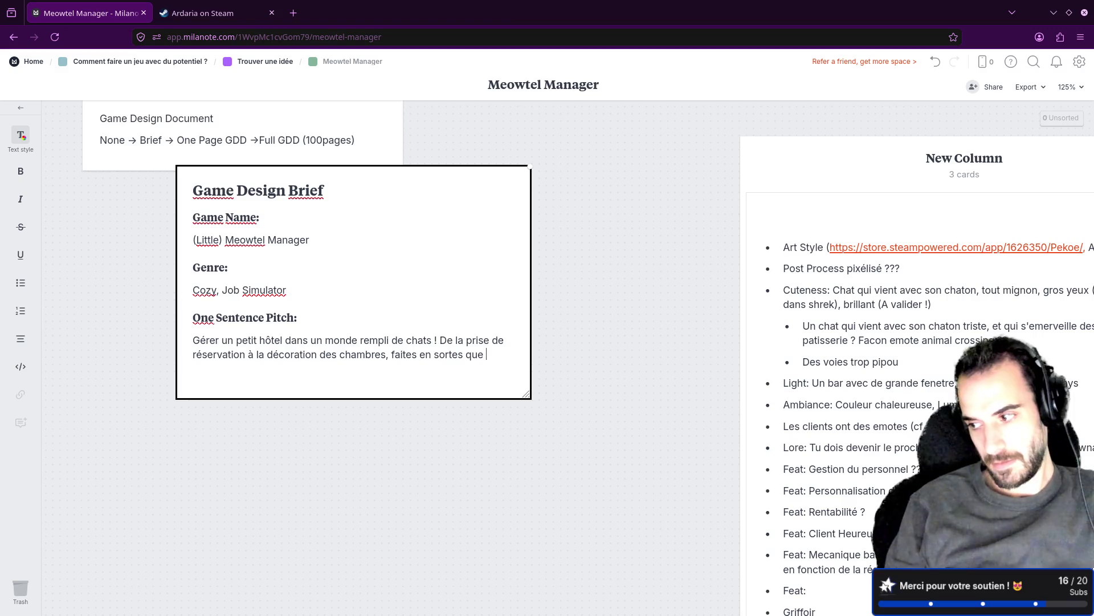
text(vos )
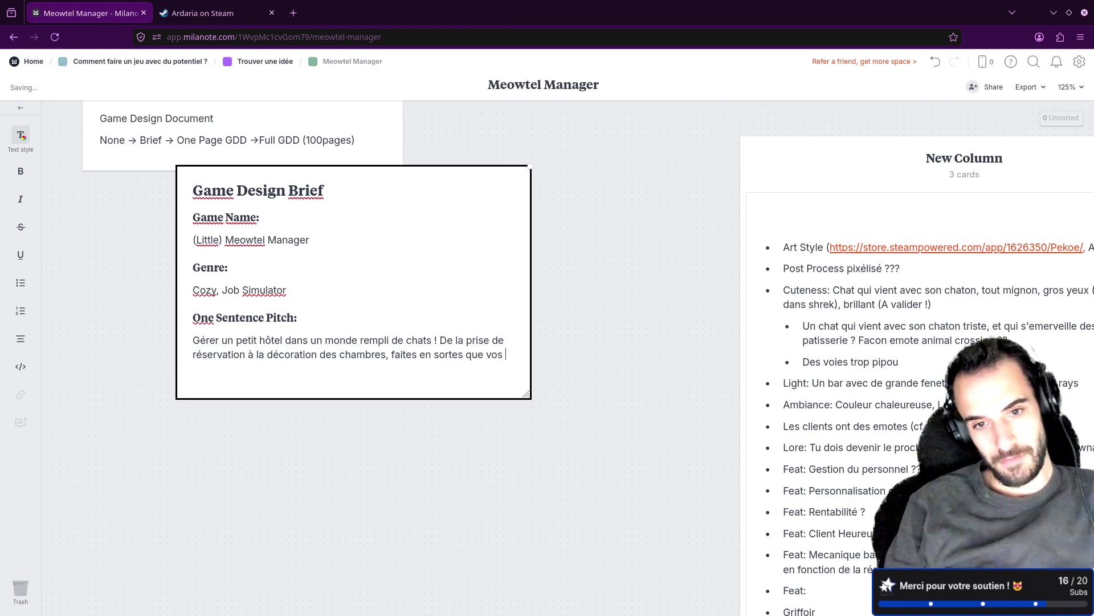
text(client)
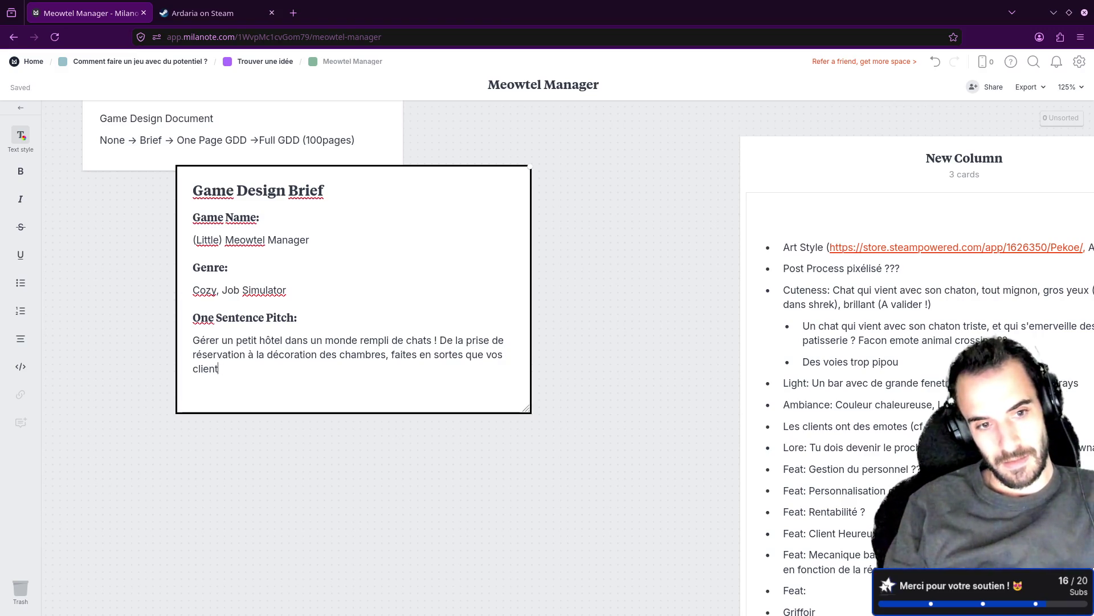
text(s )
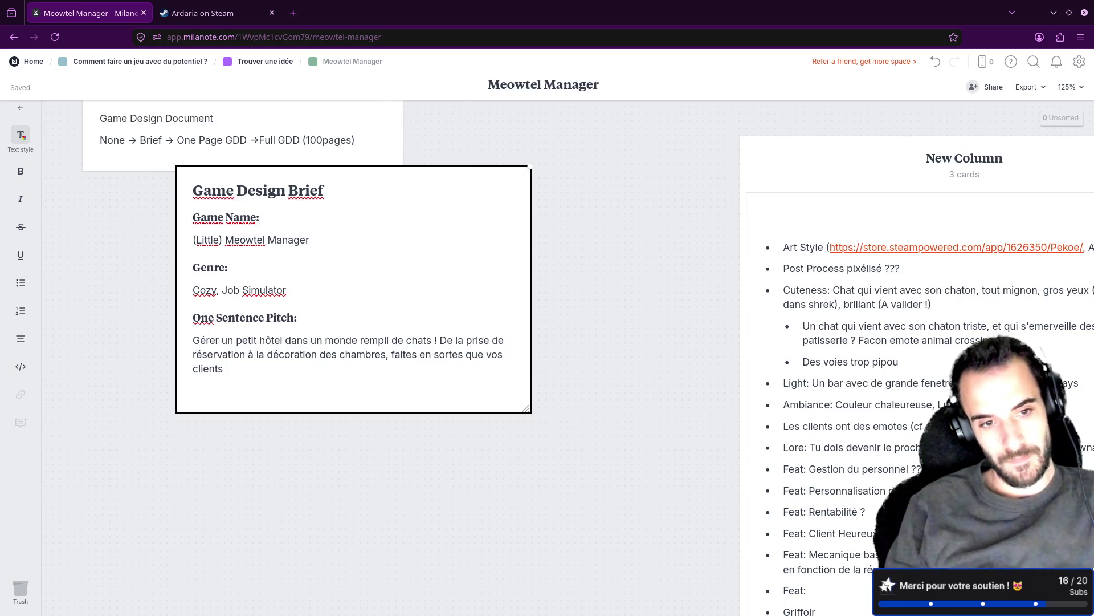
text(passent un bon moment !)
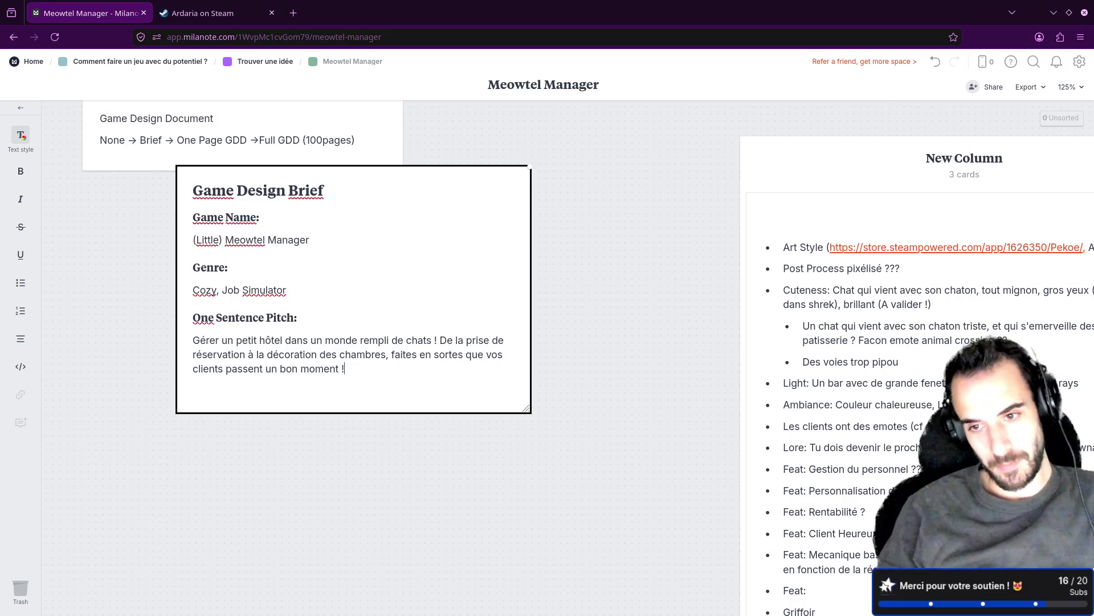
scroll(901, 420, down, 5)
scroll(900, 419, down, 4)
scroll(902, 419, up, 10)
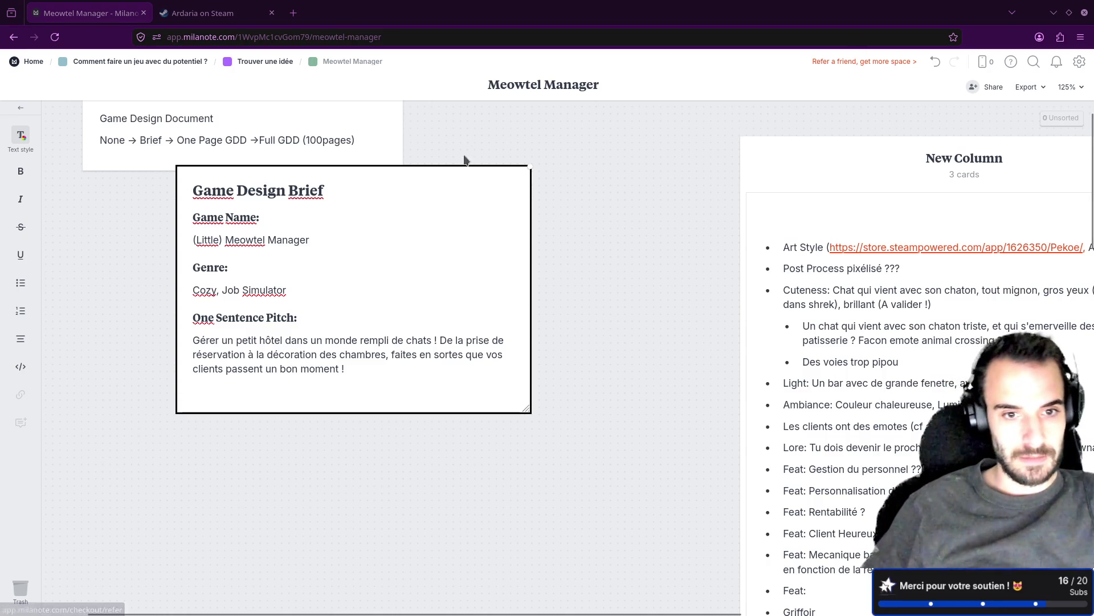
Add a bold 'One Paragraph Pitch:' heading below the pitch with an empty line beneath it.
key(Return)
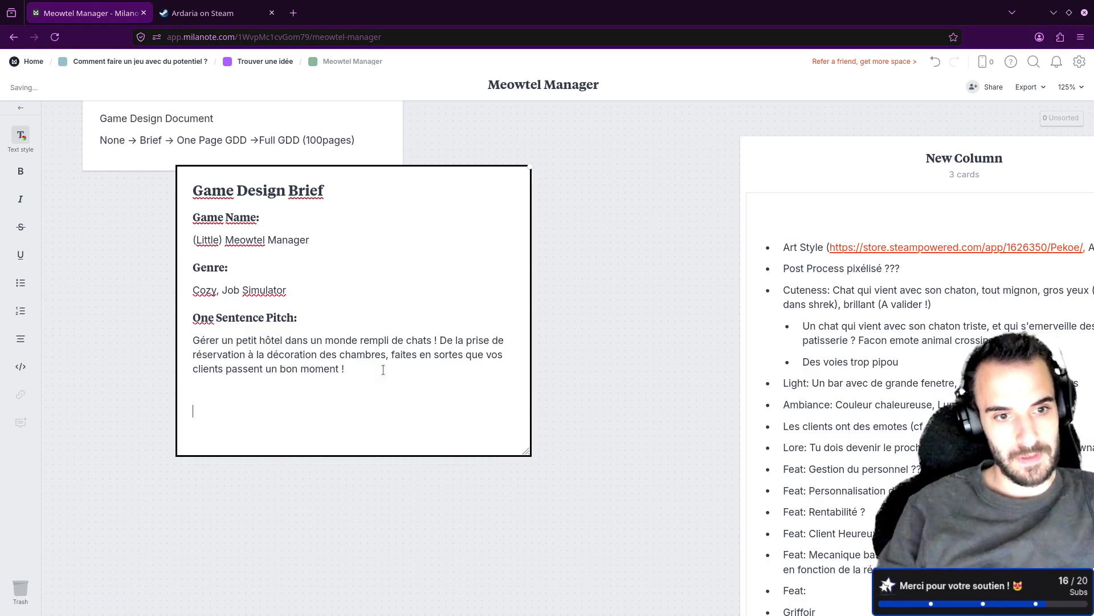
text(On)
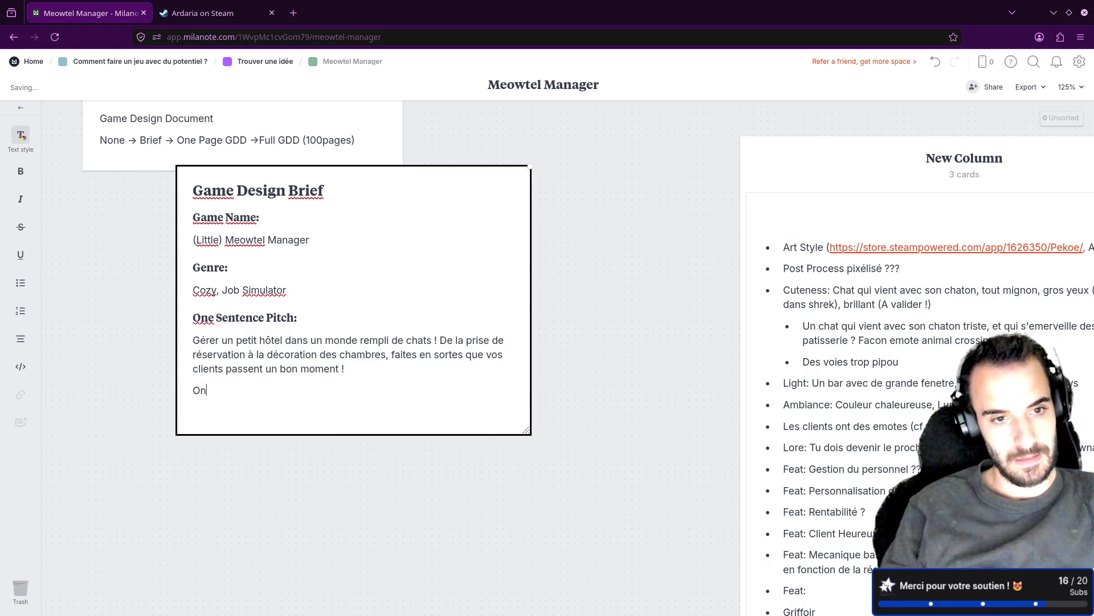
text(e Paragrap)
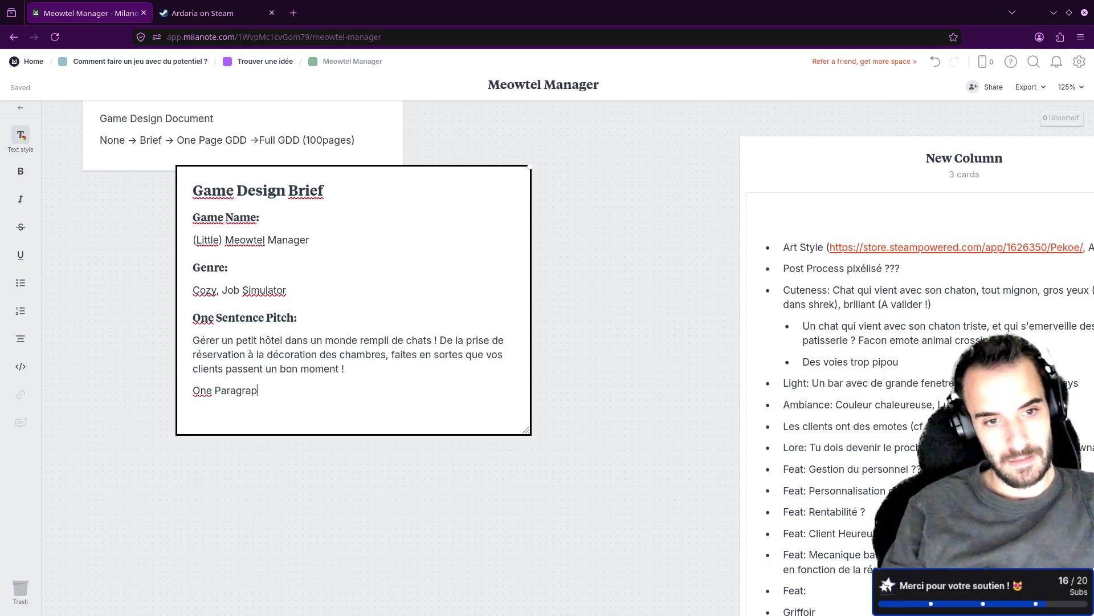
text(h Pitch)
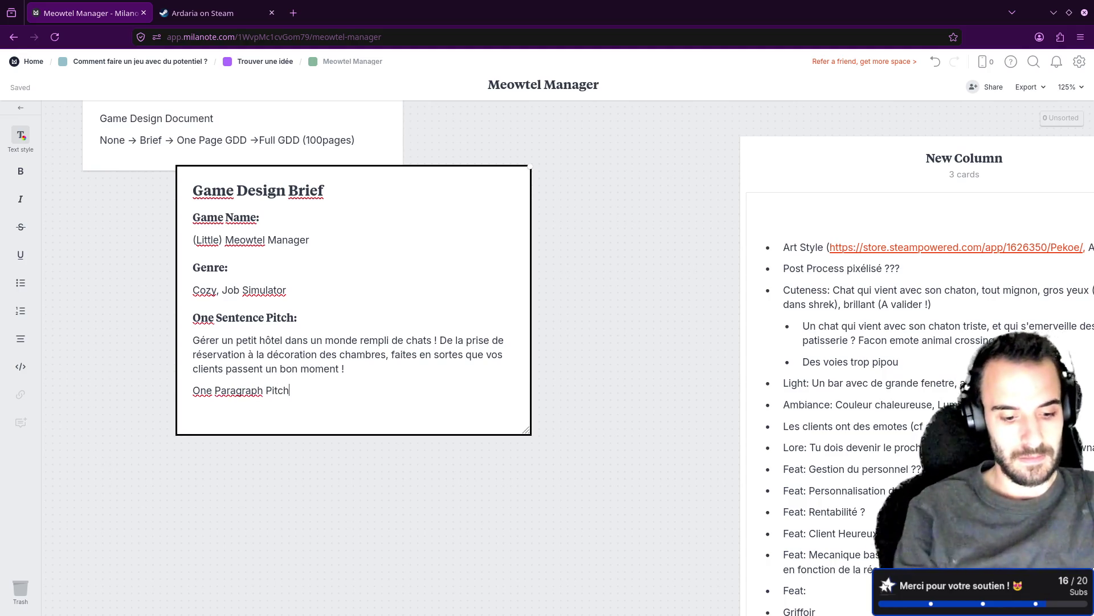
key(ctrl+alt+2)
text(:)
key(Return)
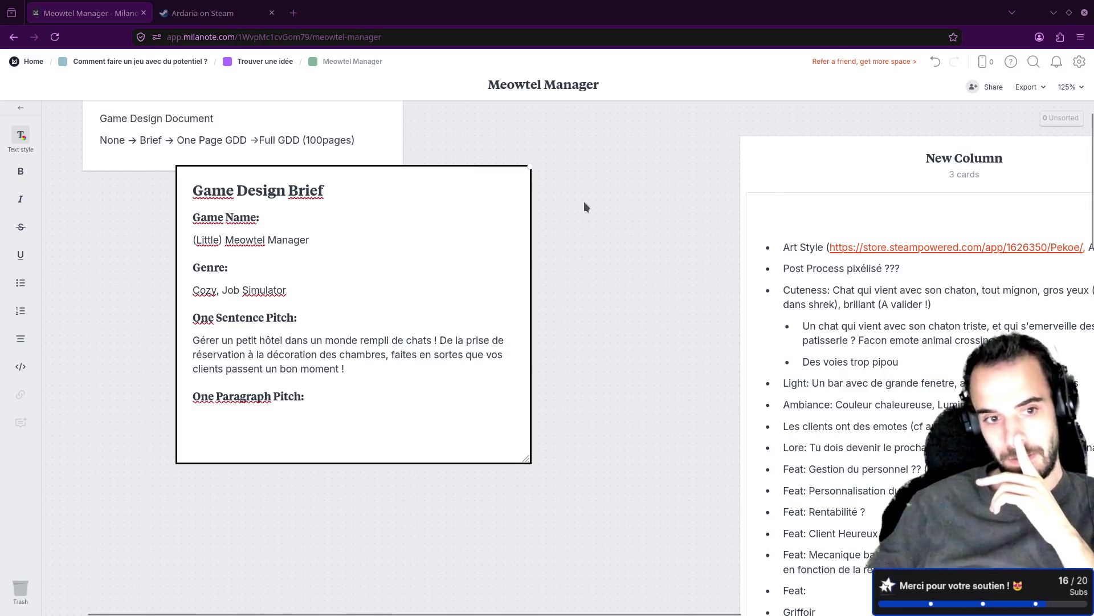
double_click(218, 354)
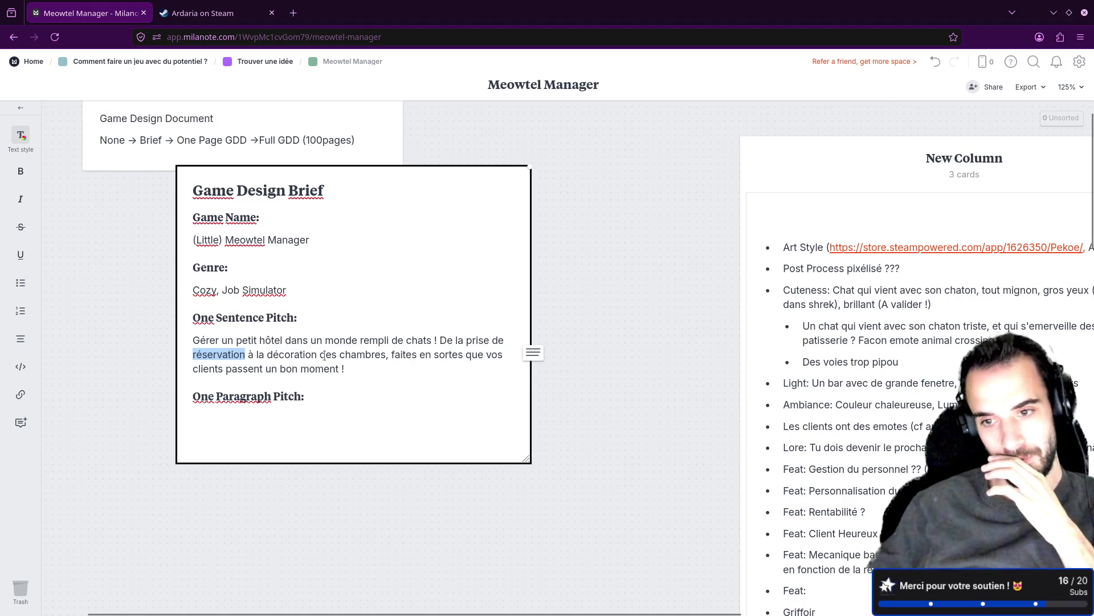
scroll(870, 342, down, 10)
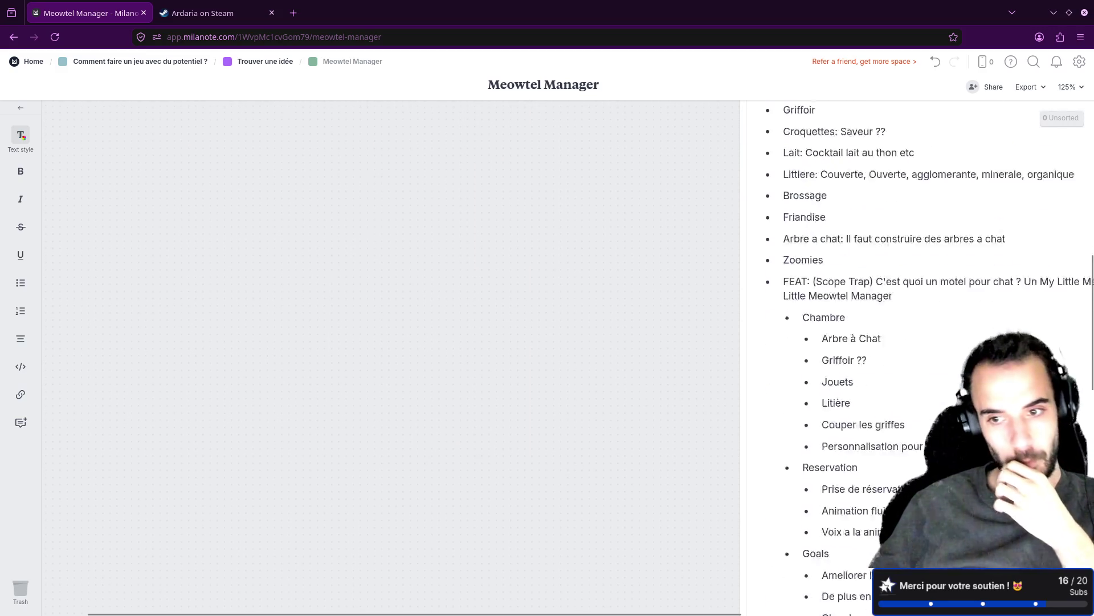
scroll(878, 370, down, 2)
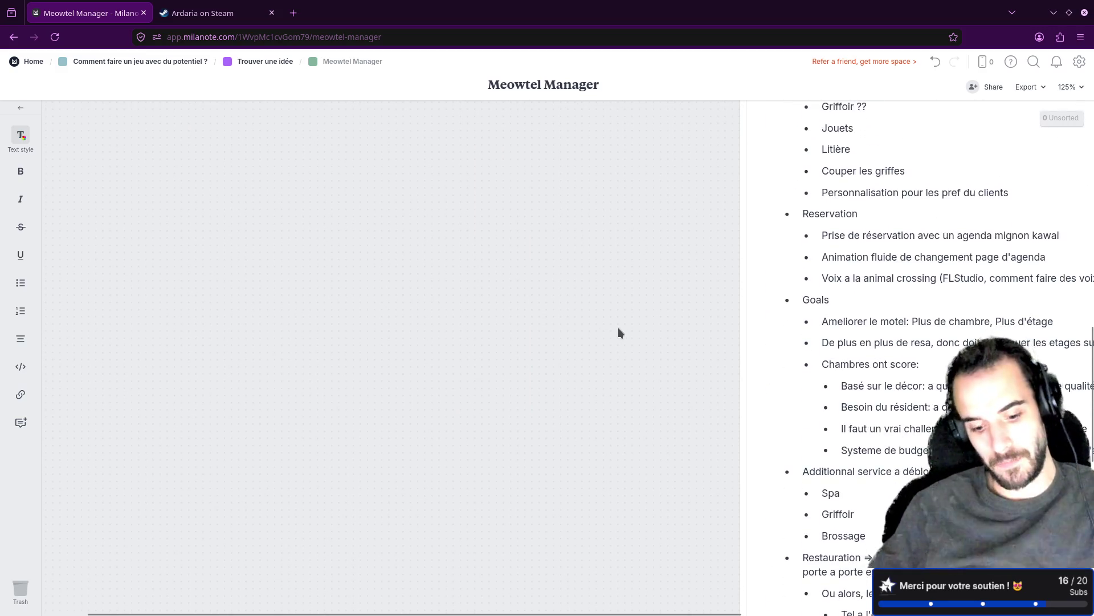
scroll(622, 325, up, 10)
mouse_move(664, 442)
mouse_down()
mouse_move(342, 232)
mouse_move(299, 116)
mouse_up()
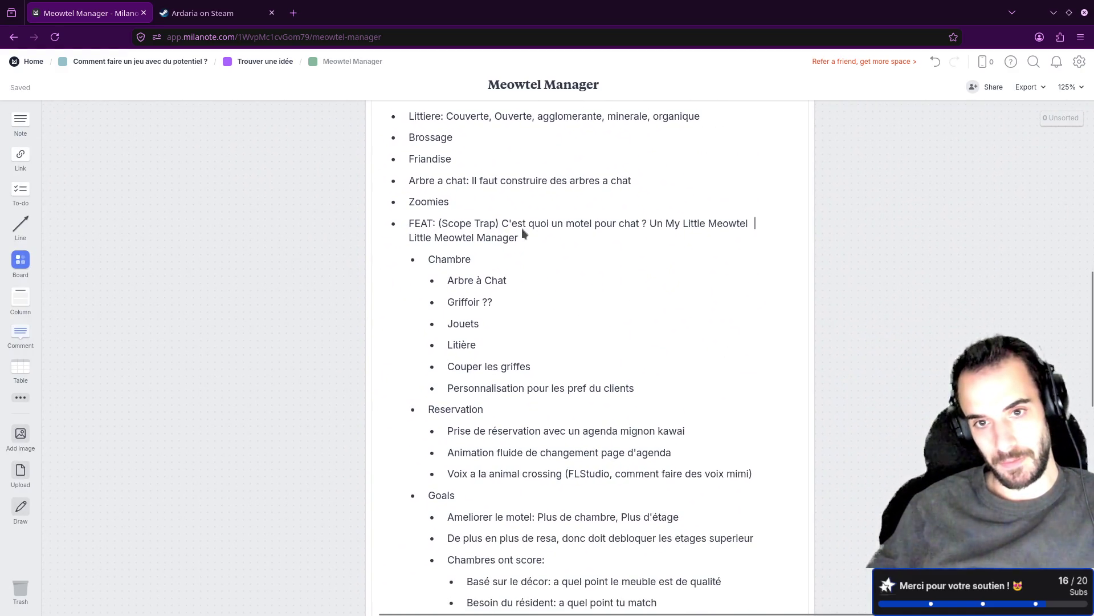
drag(261, 419, 193, 241)
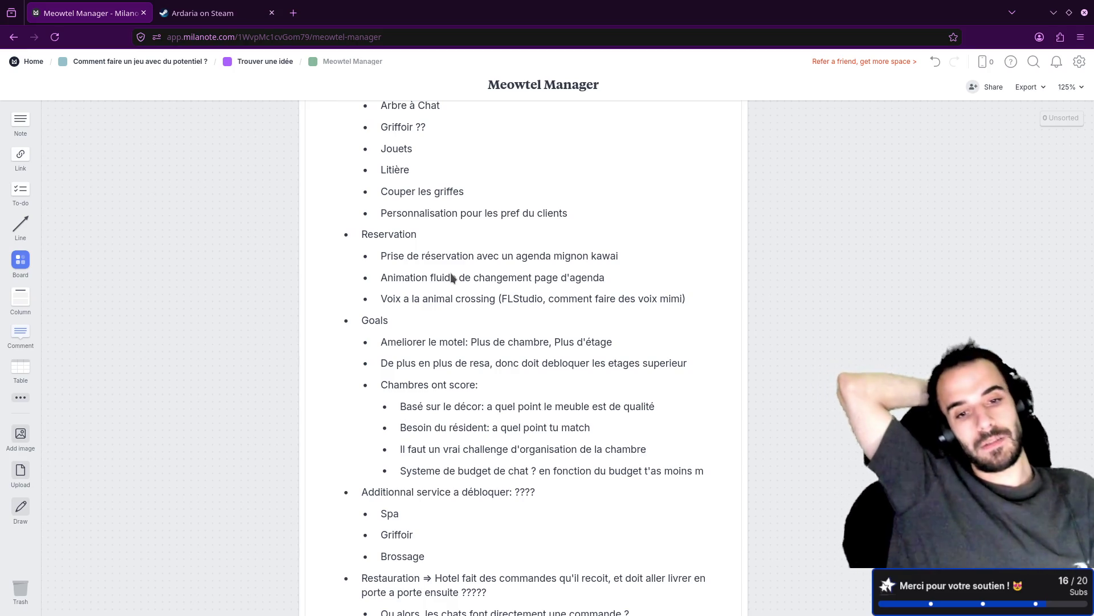
scroll(190, 276, down, 3)
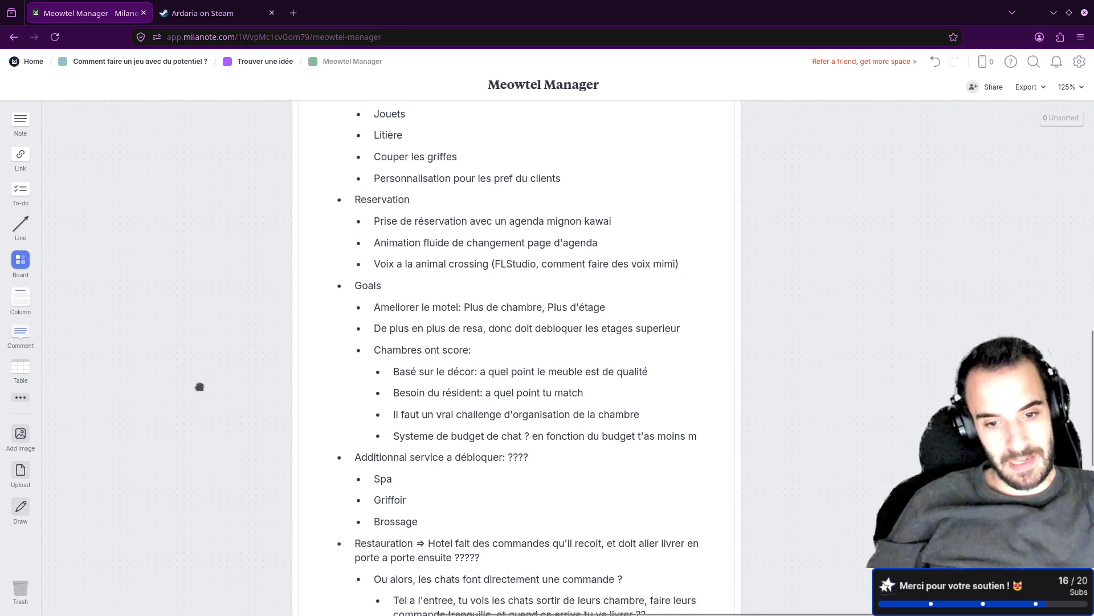
mouse_move(191, 277)
mouse_down()
mouse_move(205, 261)
mouse_move(211, 298)
mouse_up()
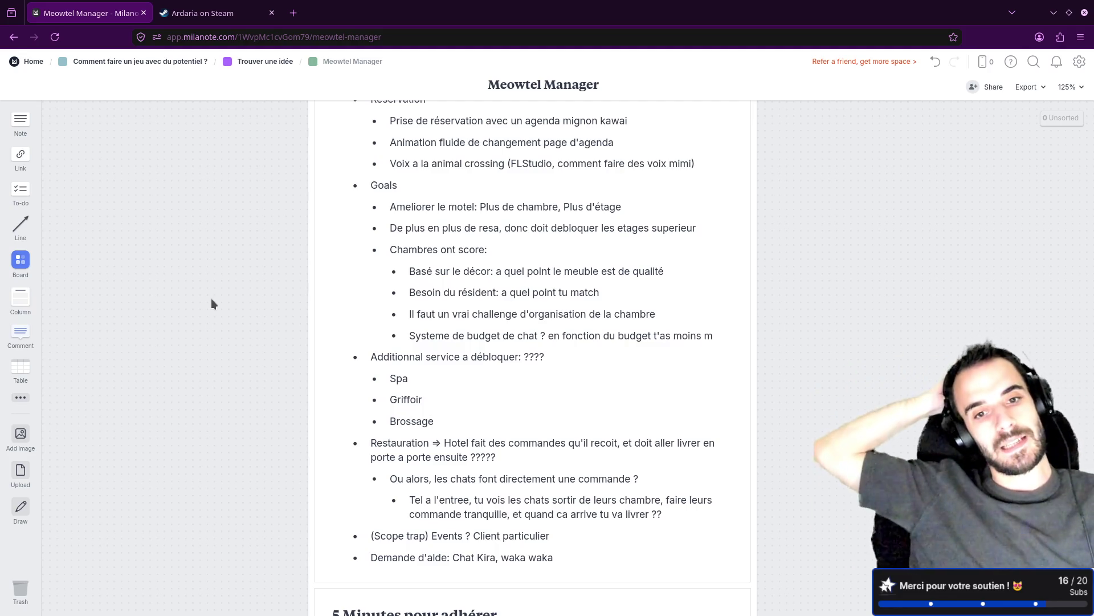
scroll(205, 229, up, 10)
scroll(205, 229, left, 10)
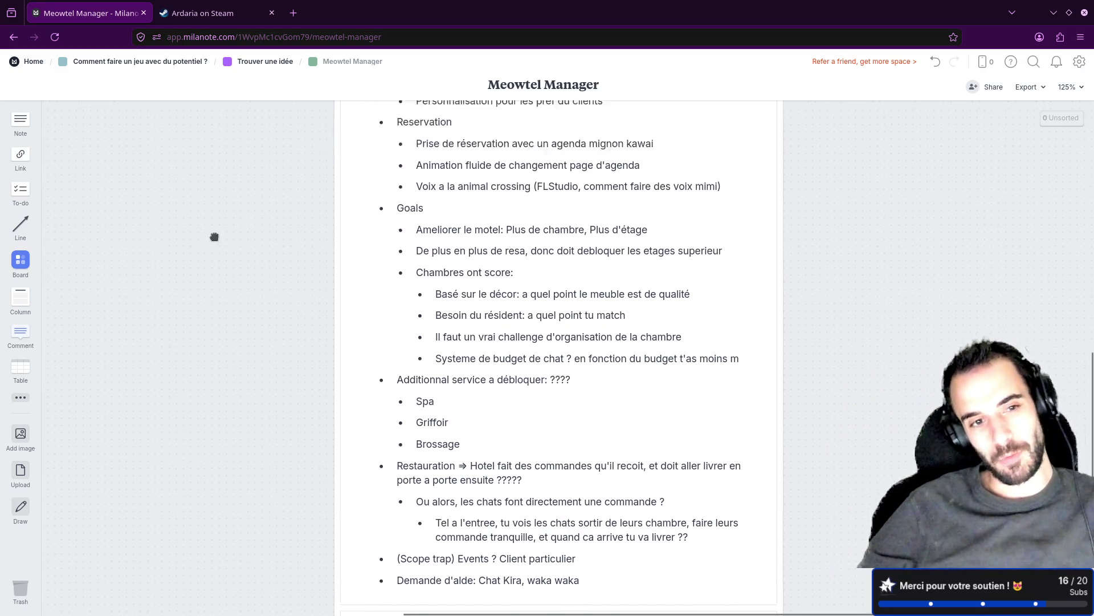
scroll(301, 235, up, 8)
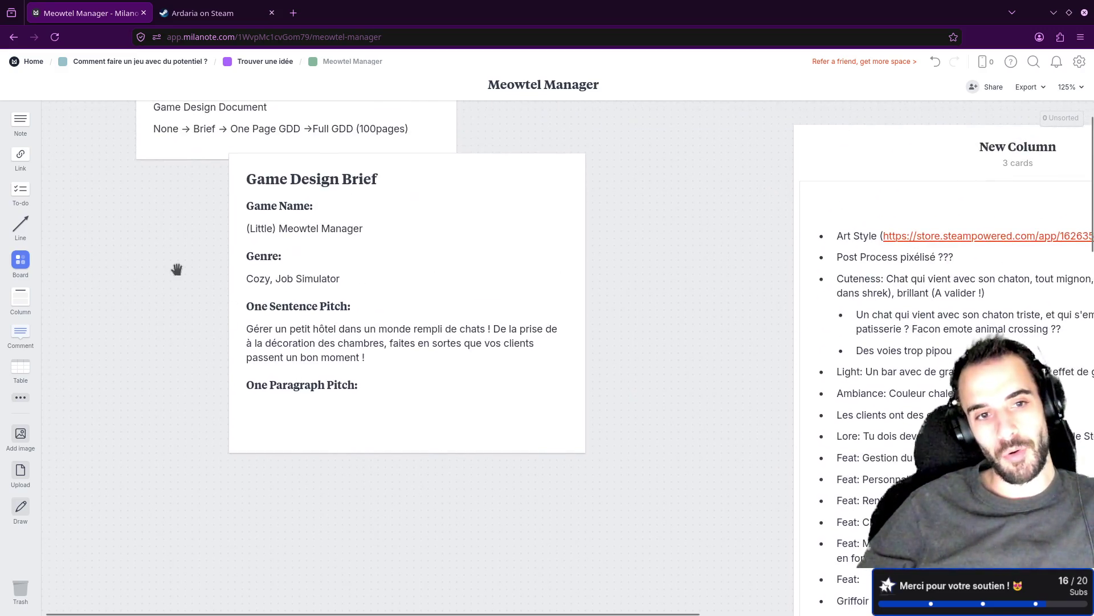
Move the Document card above New Column, shift the brief card up-left, and retype 'réservation'.
click(330, 277)
mouse_move(313, 165)
mouse_down()
mouse_move(217, 178)
mouse_move(847, 137)
mouse_move(896, 116)
mouse_move(883, 145)
mouse_up()
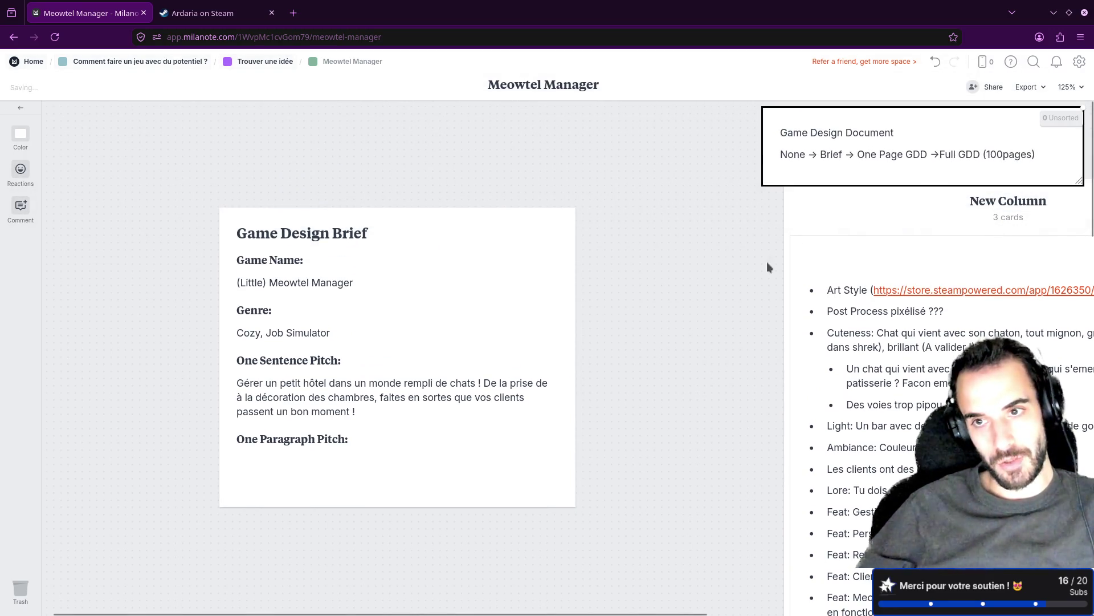
mouse_move(492, 269)
mouse_down()
mouse_move(484, 228)
mouse_move(445, 199)
mouse_up()
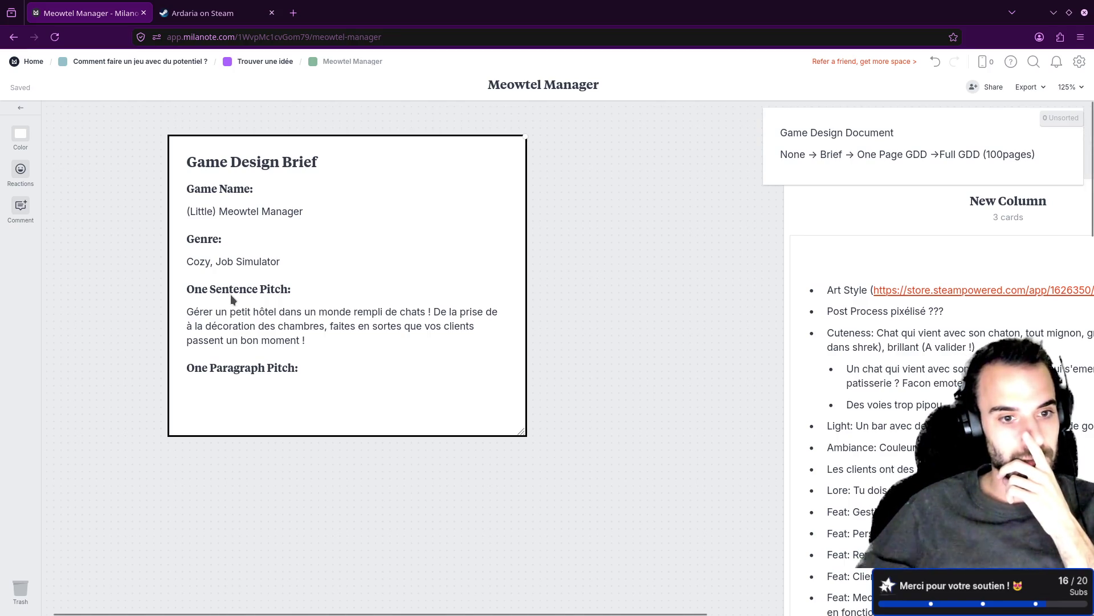
click(504, 315)
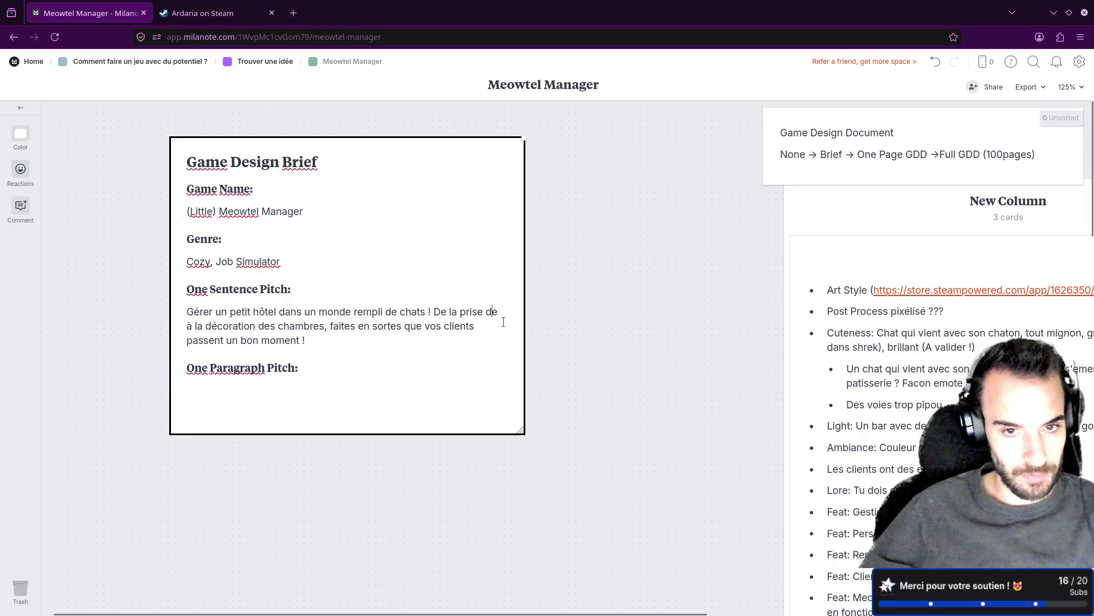
text(réserv)
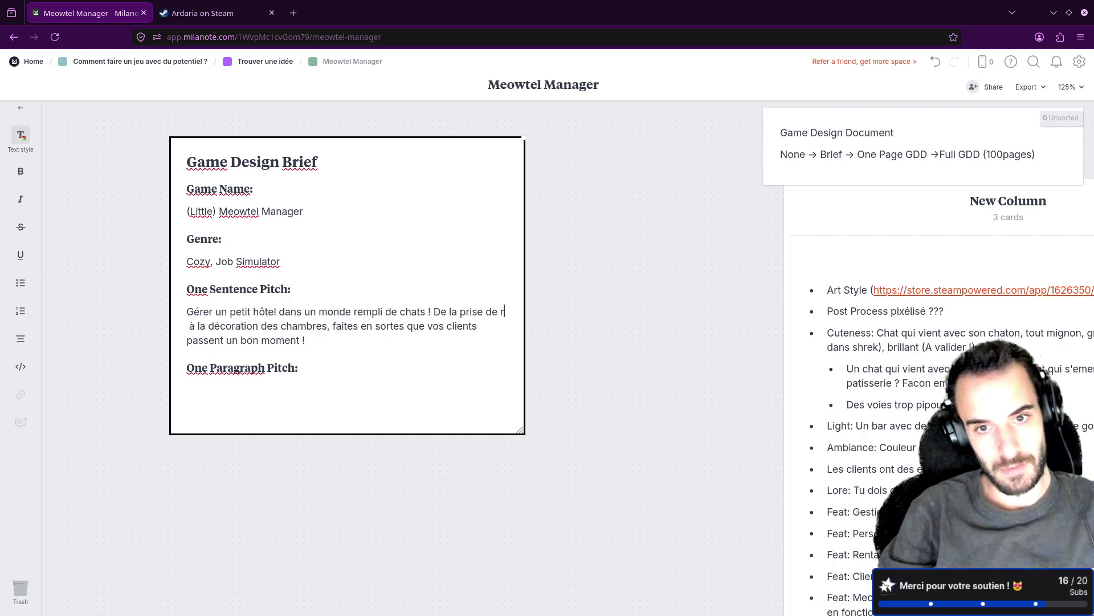
text(ation)
Remove the extra spaces after 'réservation' and open an empty line under 'One Paragraph Pitch:'.
key(Delete)
key(Delete)
key(Right)
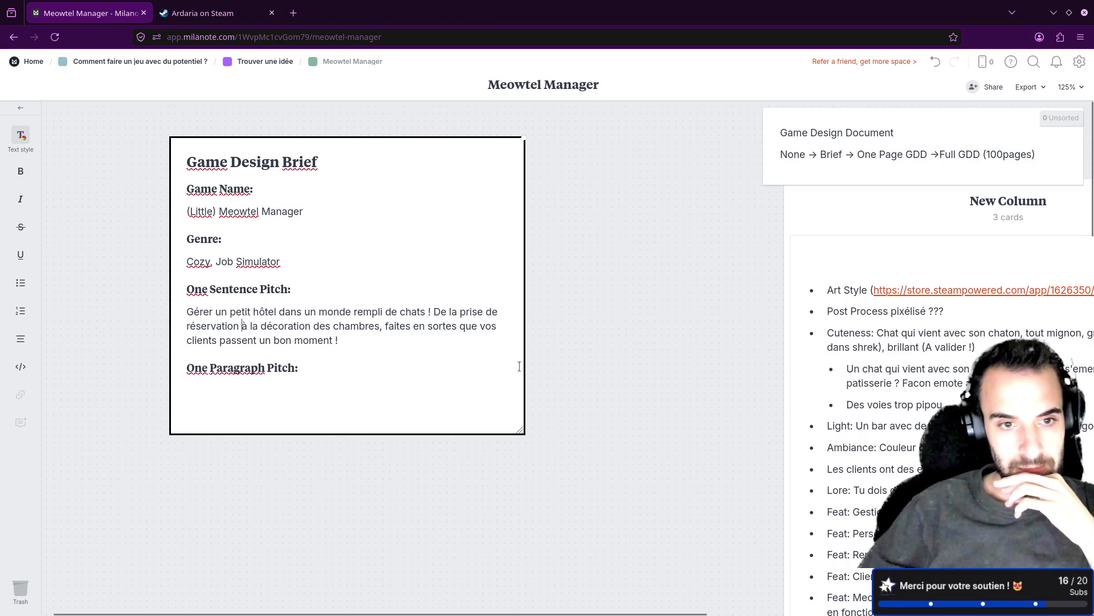
key(Return)
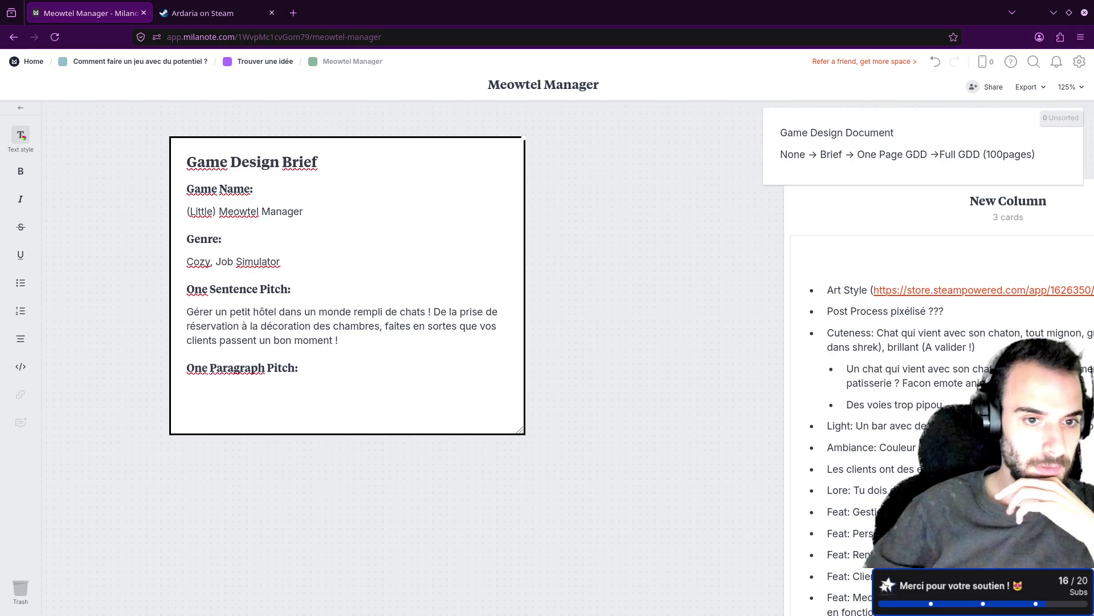
drag(325, 361, 187, 311)
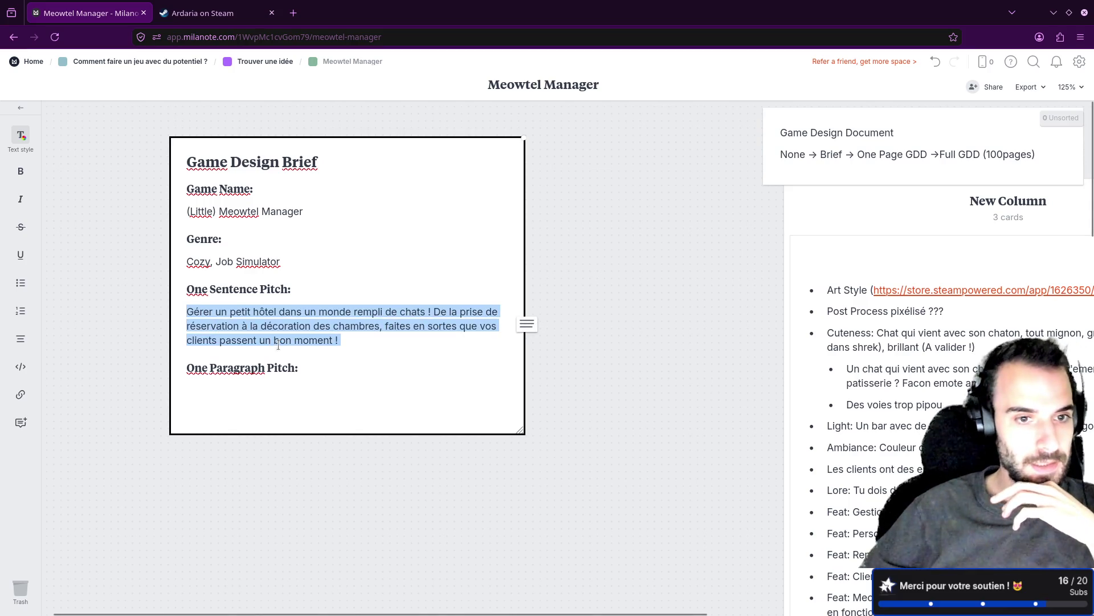
click(356, 348)
drag(356, 348, 186, 313)
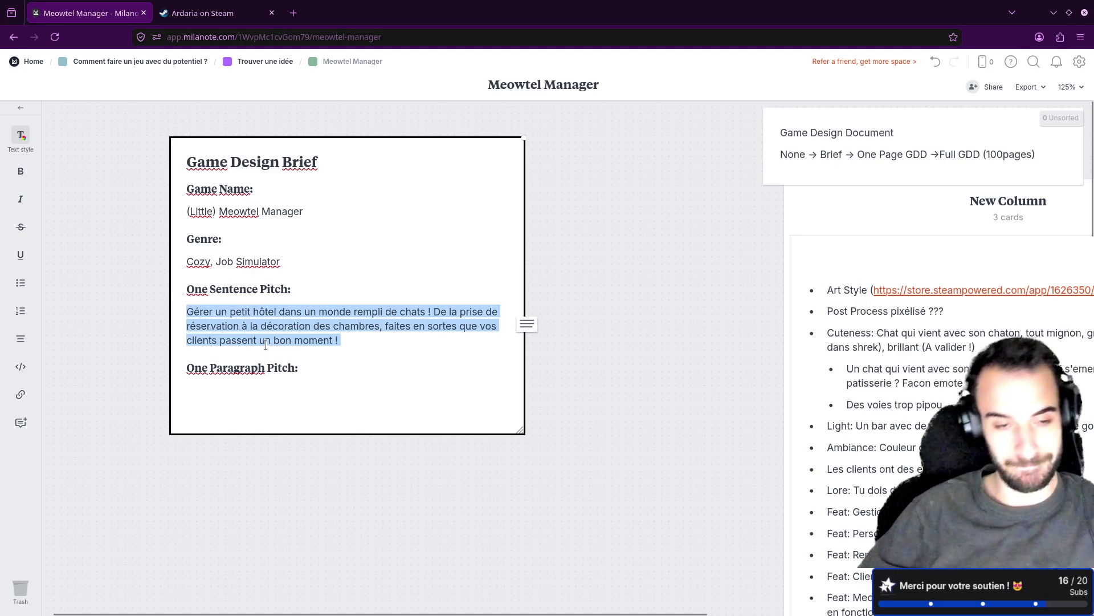
click(268, 398)
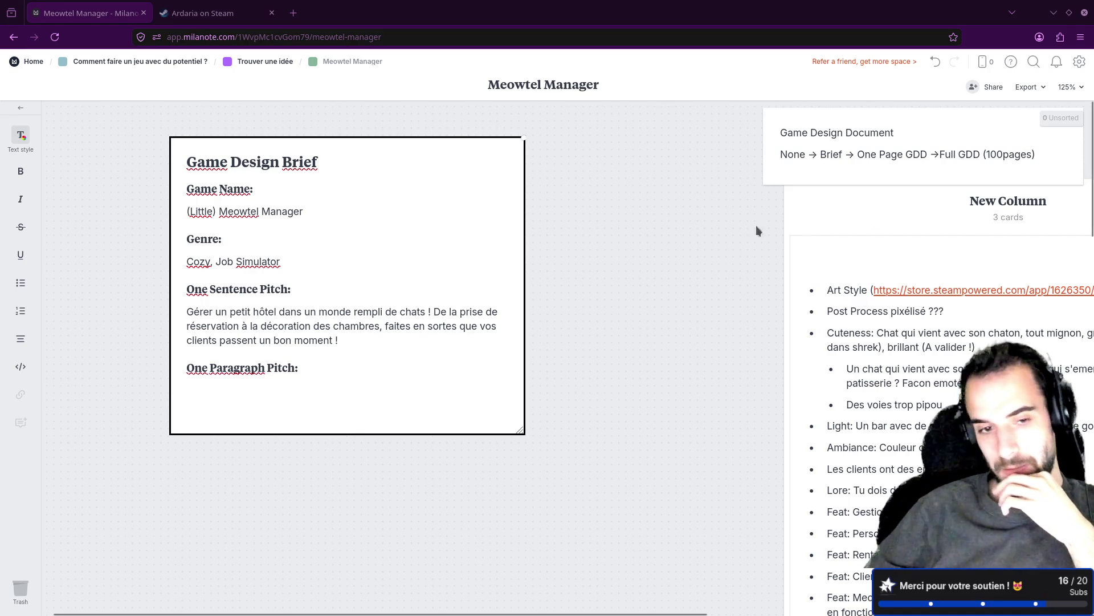
Type 'Mewtel Manager est un jeu Cozy' under the One Paragraph Pitch heading.
text(Mewtel M)
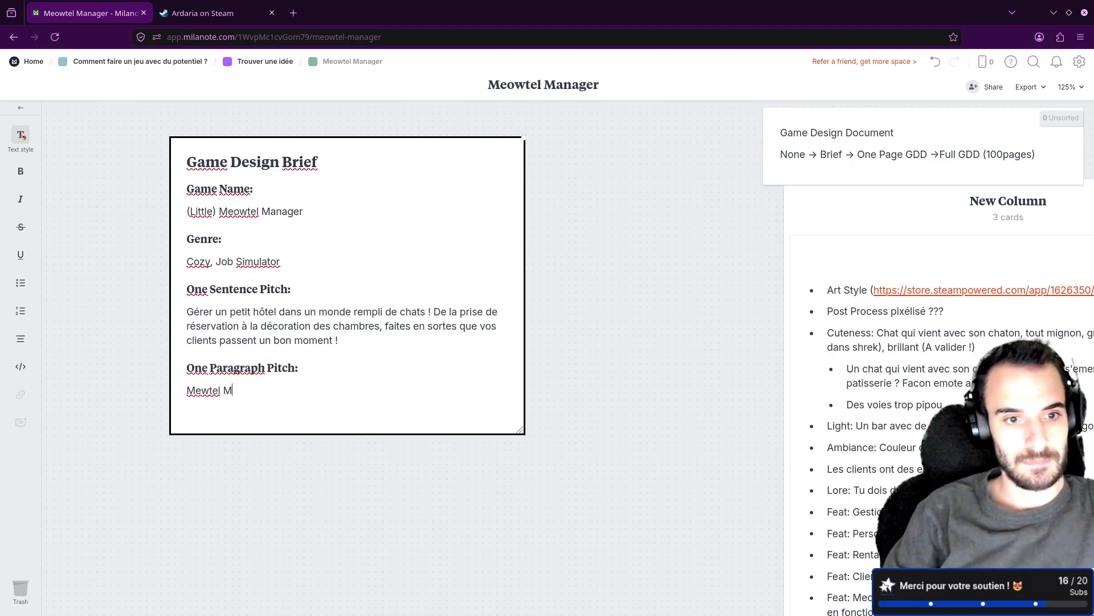
text(anager est un)
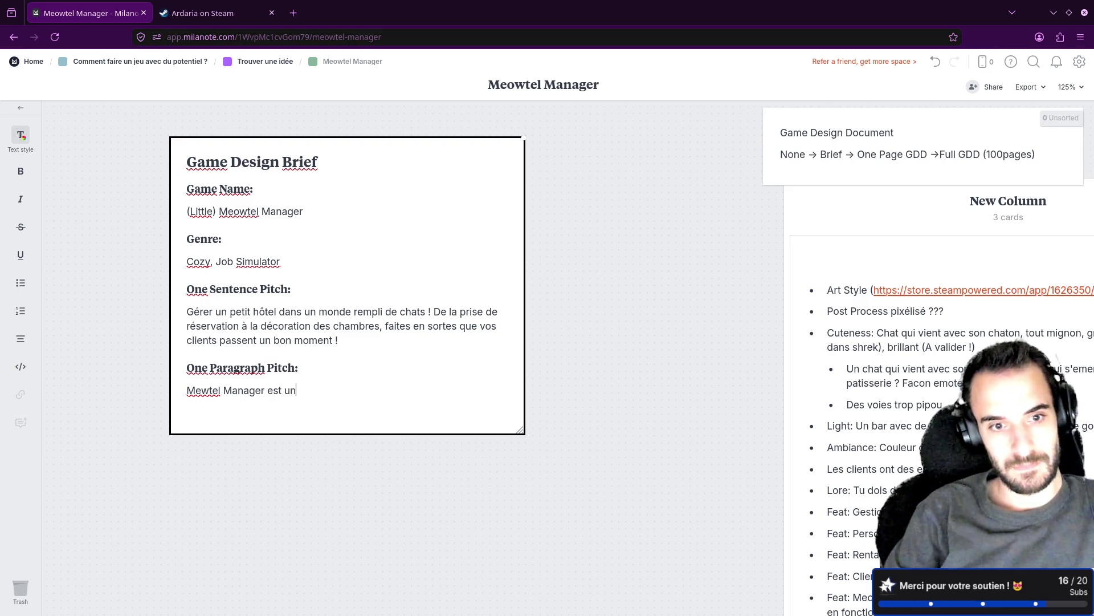
text( jeu )
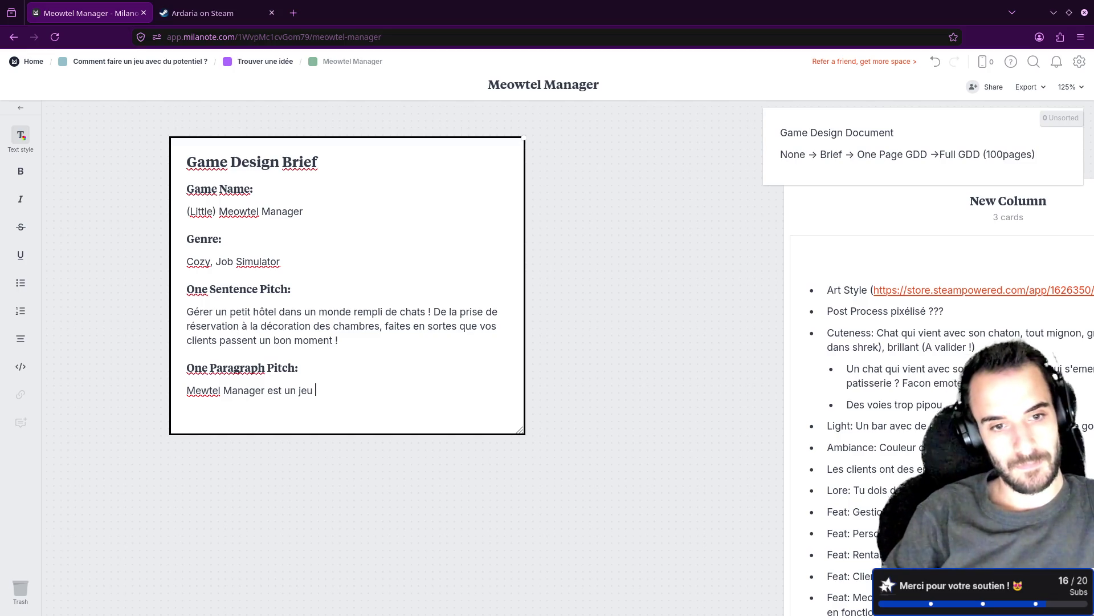
text(Cozy)
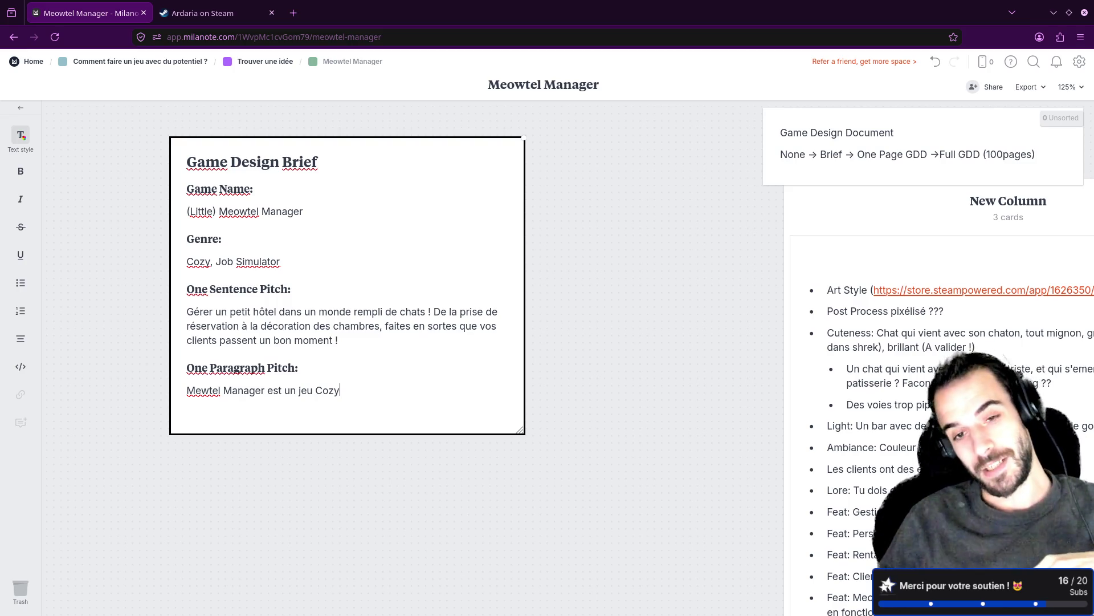
Add a top-level bullet after 'livrer ??': 'Gestion des sinistres, un chat vient de voir en pleurs car le robinet fuit'.
click(662, 405)
scroll(652, 398, down, 10)
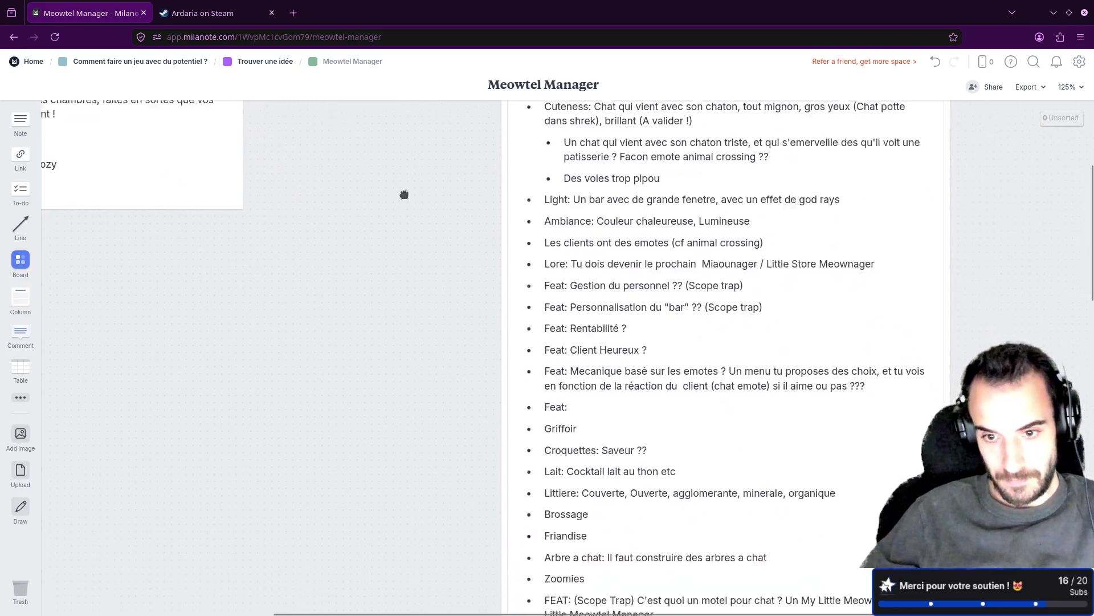
scroll(348, 281, down, 12)
scroll(350, 337, right, 3)
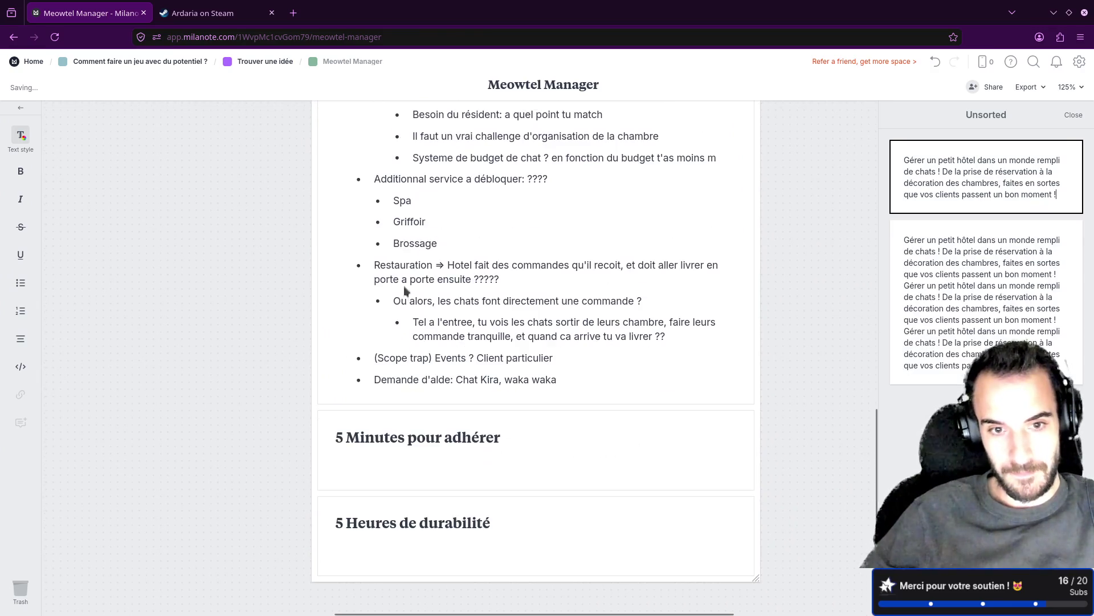
click(579, 361)
click(678, 339)
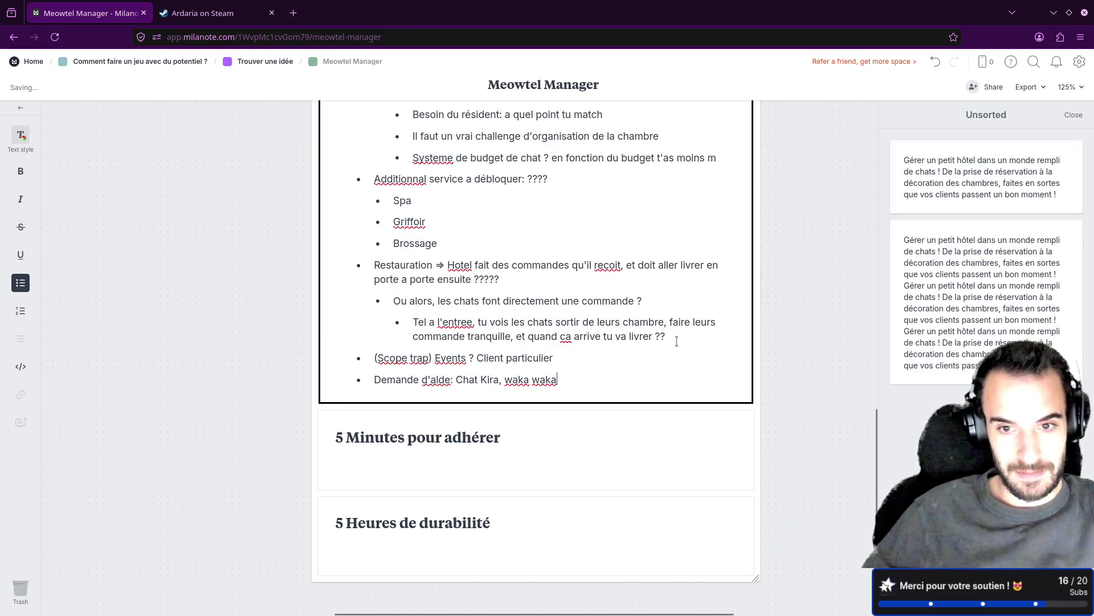
key(Return)
key(shift+Tab)
key(shift+Tab)
text(Gestion des sinistres, un chat vie)
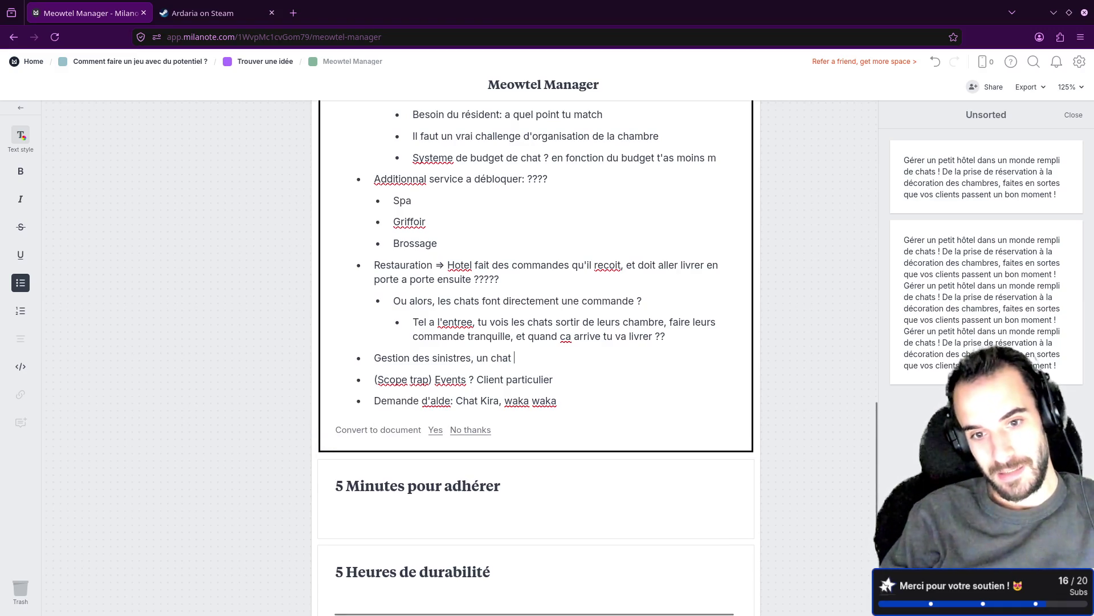
text(nt de voir en plu)
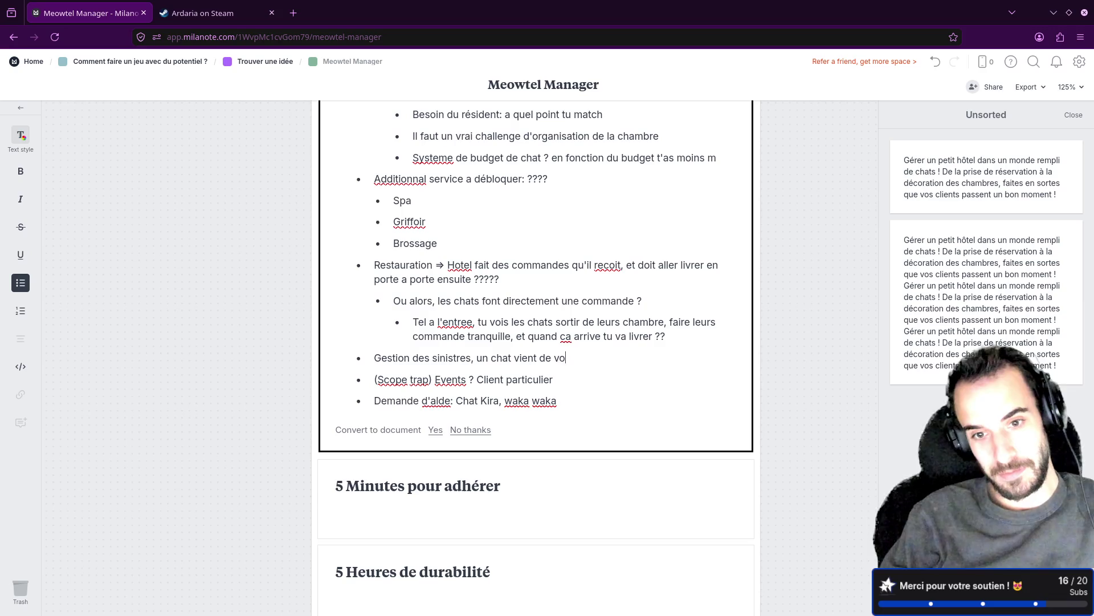
key(BackSpace)
text(eur)
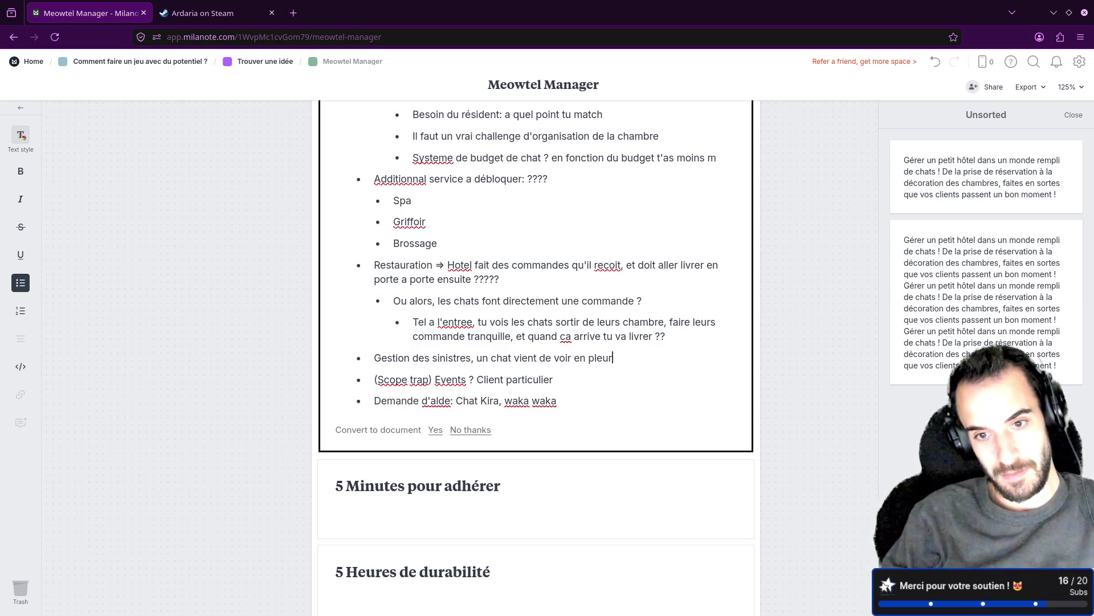
text(s car le)
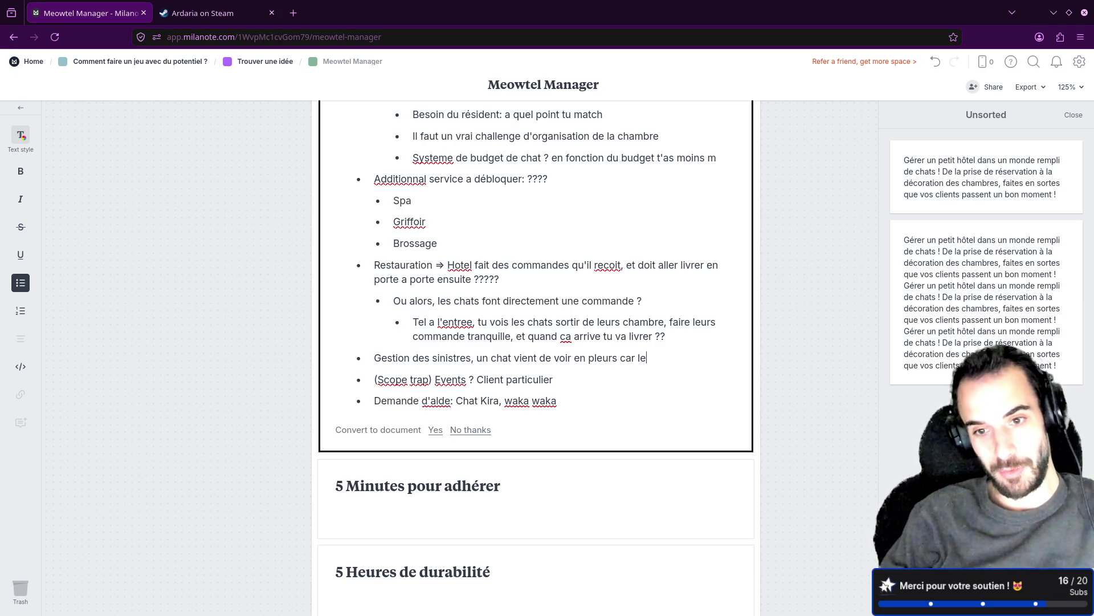
text( robinet)
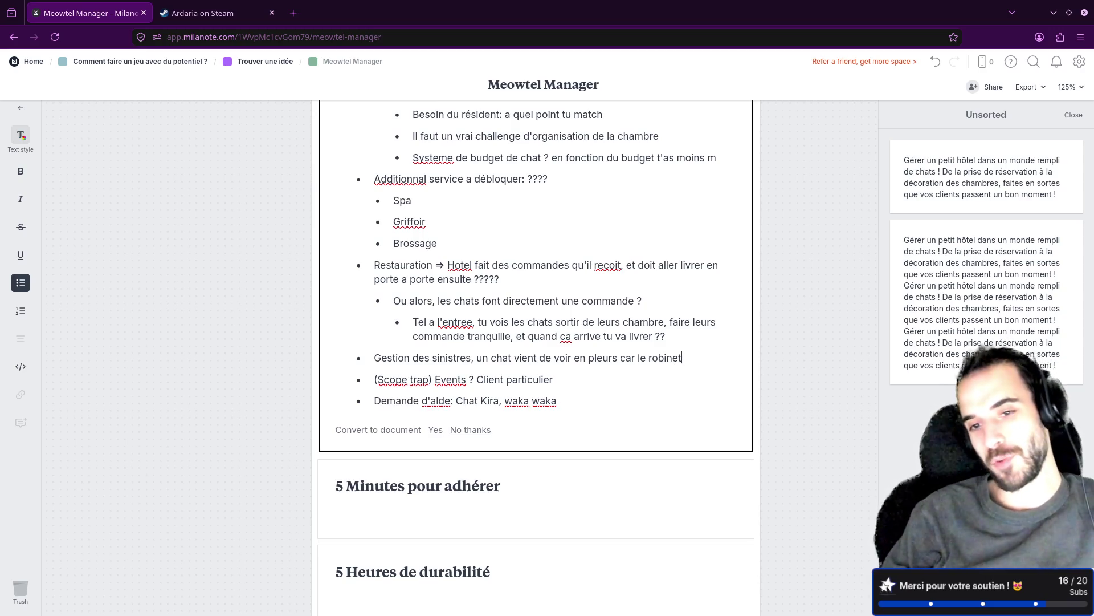
text( fuit)
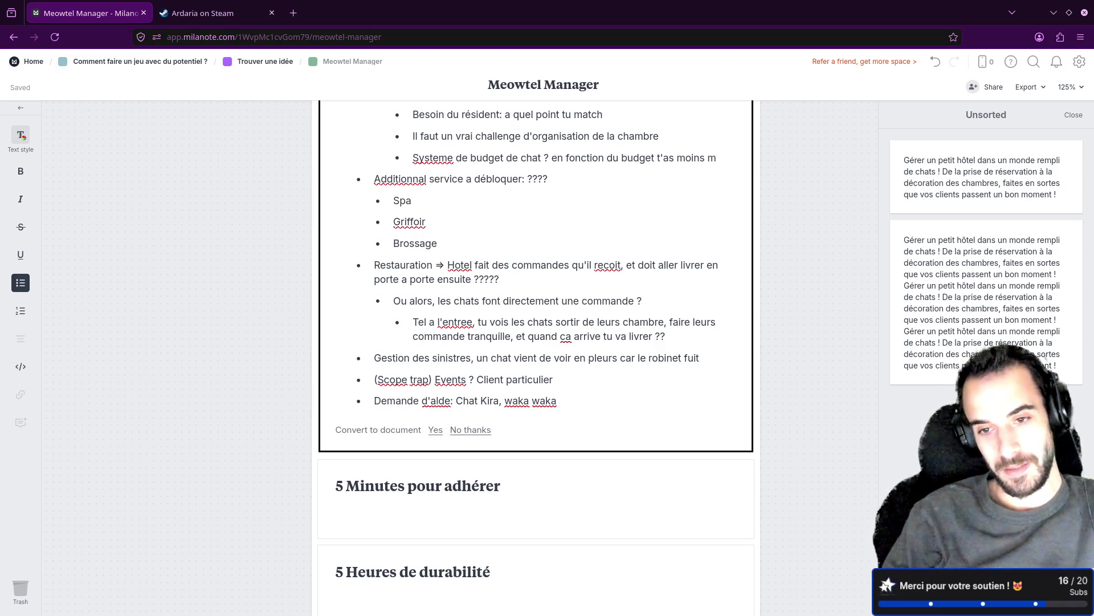
Insert 'ex :' and move the leaking-tap example onto its own indented sub-bullet.
click(476, 358)
text(ex :)
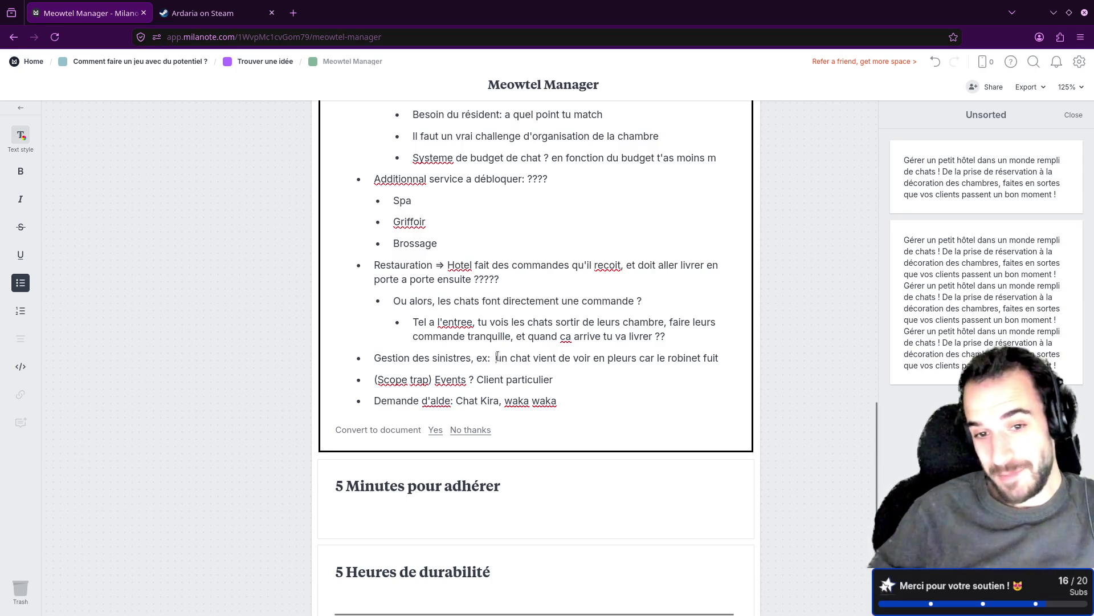
key(Return)
key(Tab)
Under 'le robinet fuit', add the sub-bullets 'Il renverse ton plateau repas sur le lit, faut changer' and 'Cousin pour dodo abimé'.
click(618, 380)
key(Return)
text(Il renverse ton plateau re)
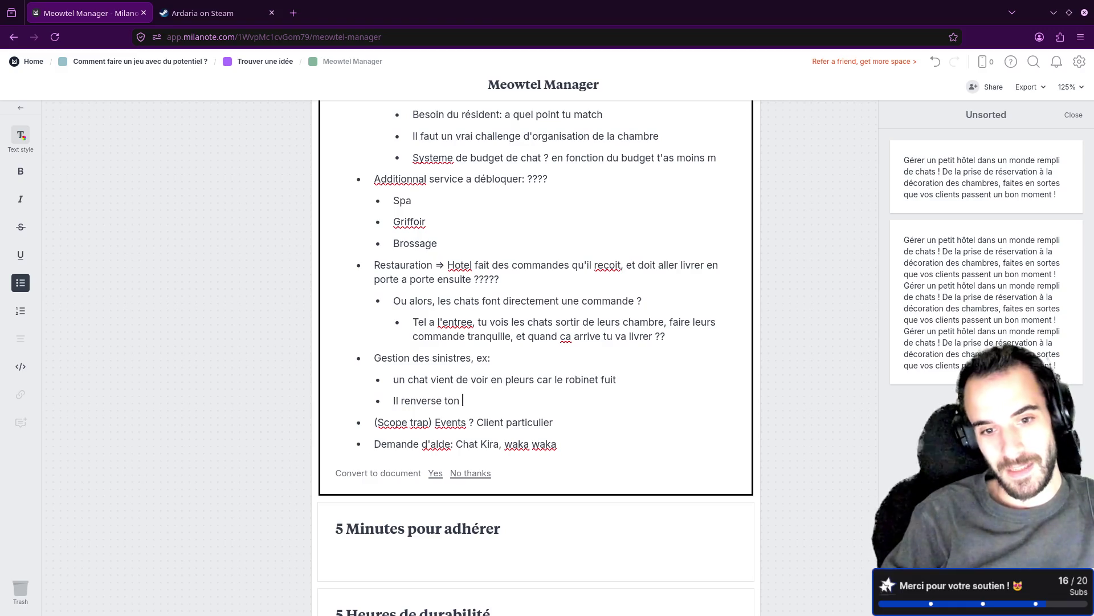
text(pas )
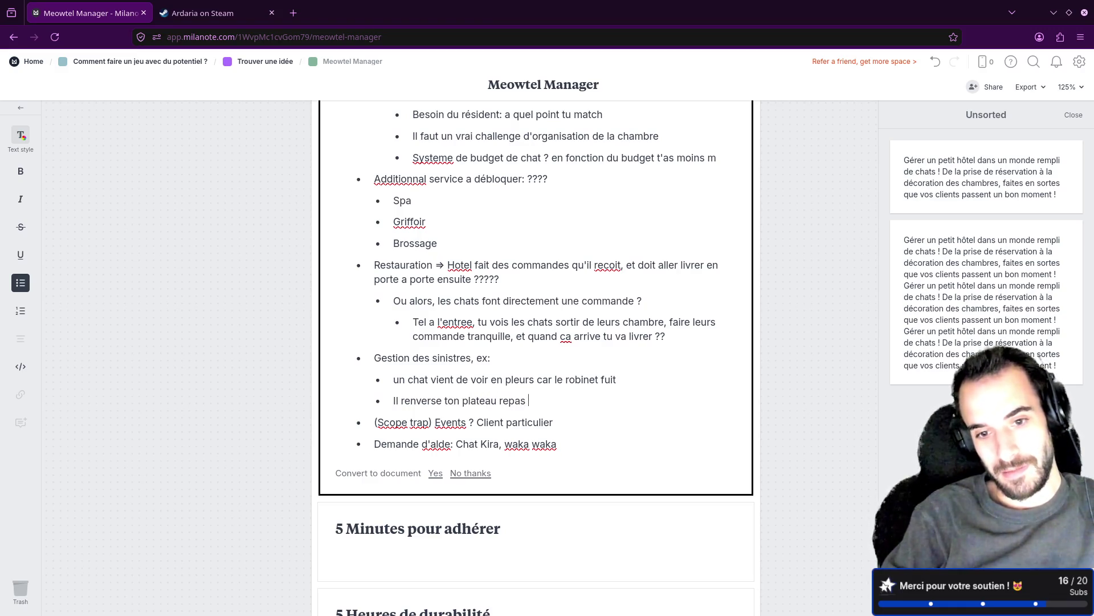
text(sur le lit, faut changer)
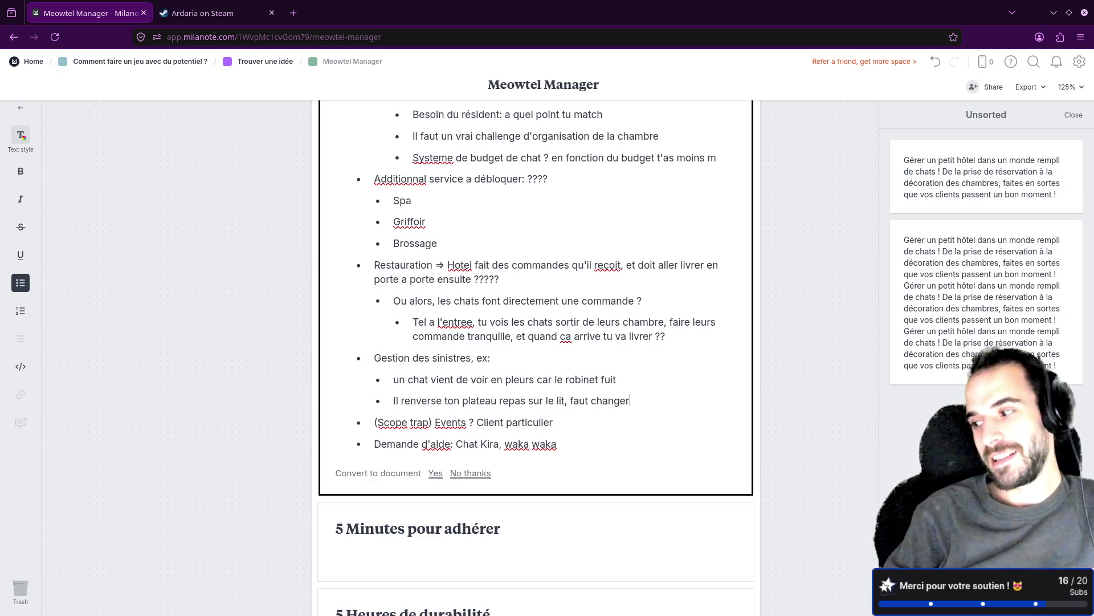
key(Return)
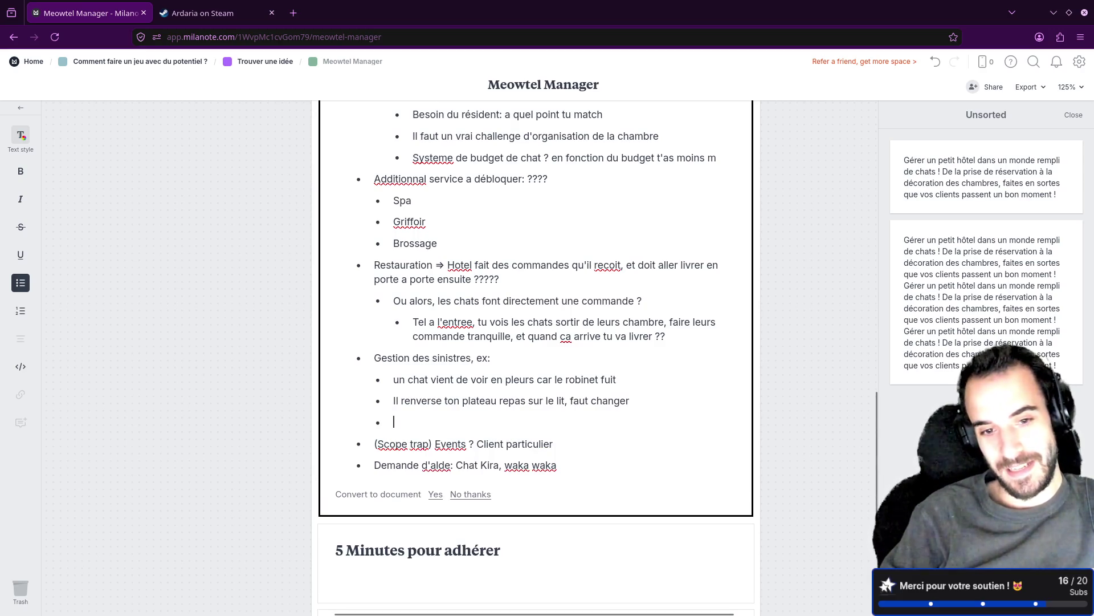
text(Cousin )
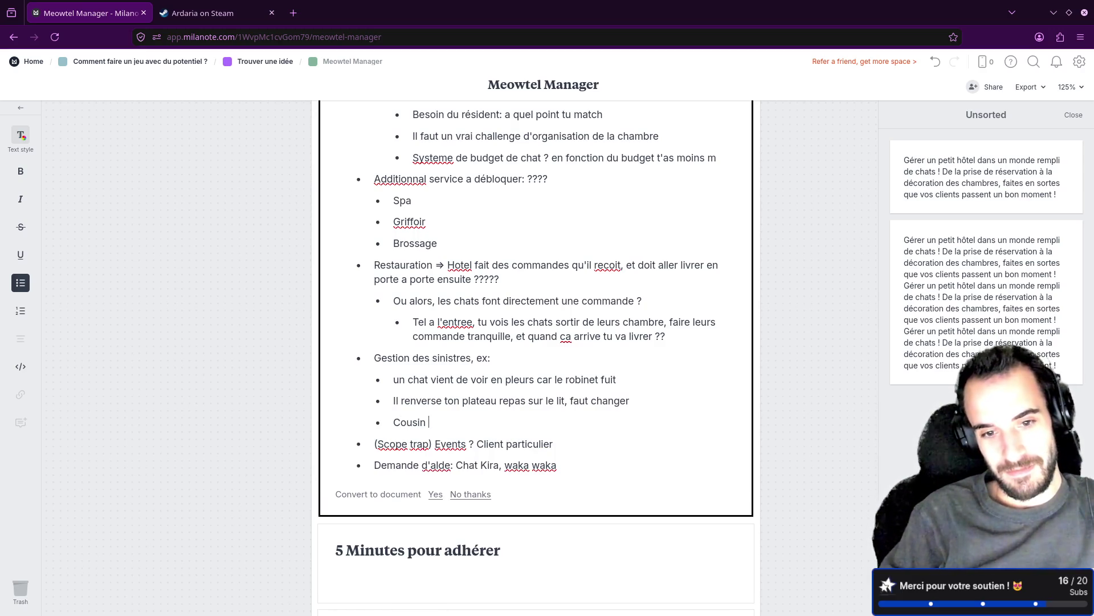
text(pour dodo )
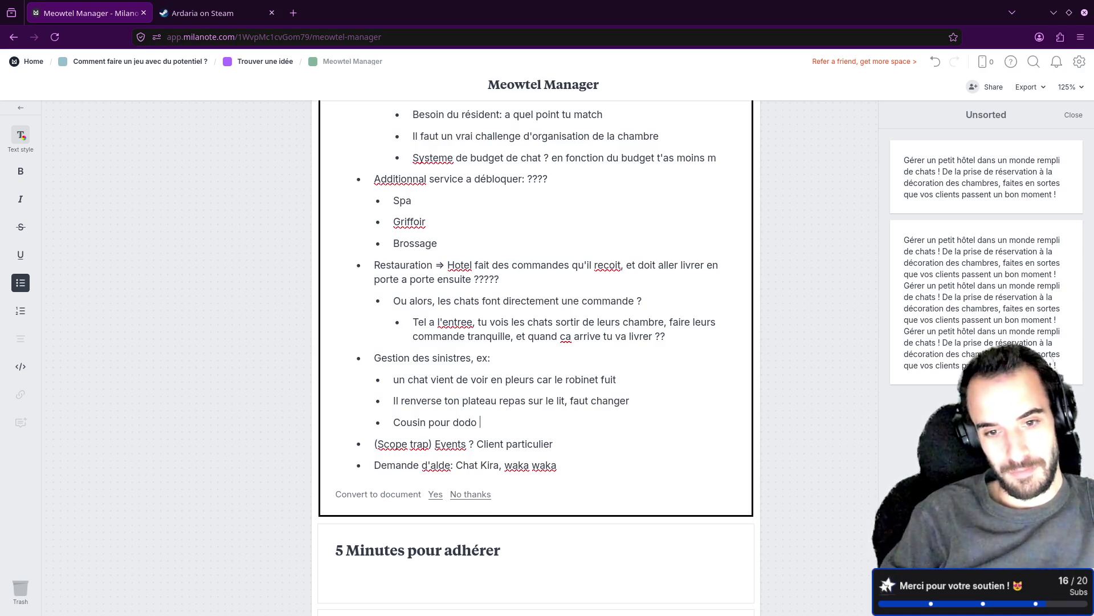
text(abimé)
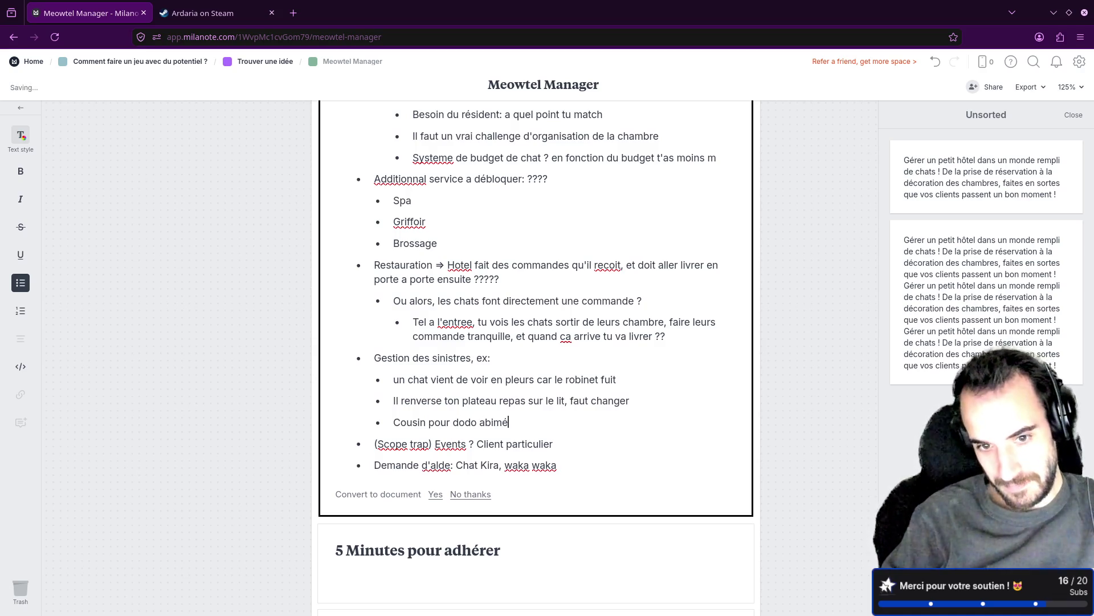
text(Griffo)
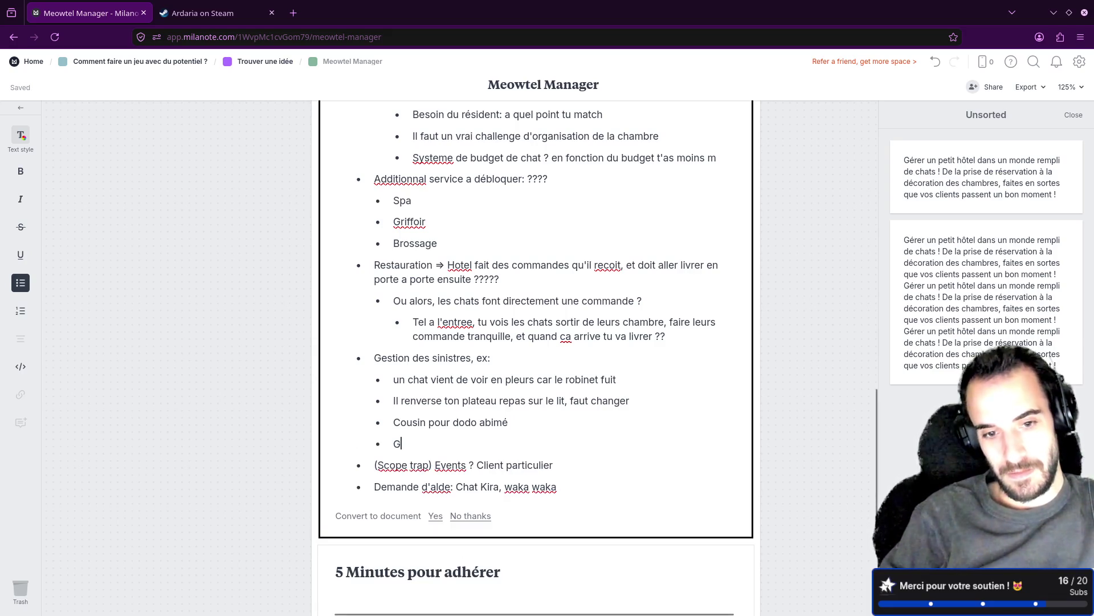
key(BackSpace)
key(BackSpace)
key(BackSpace)
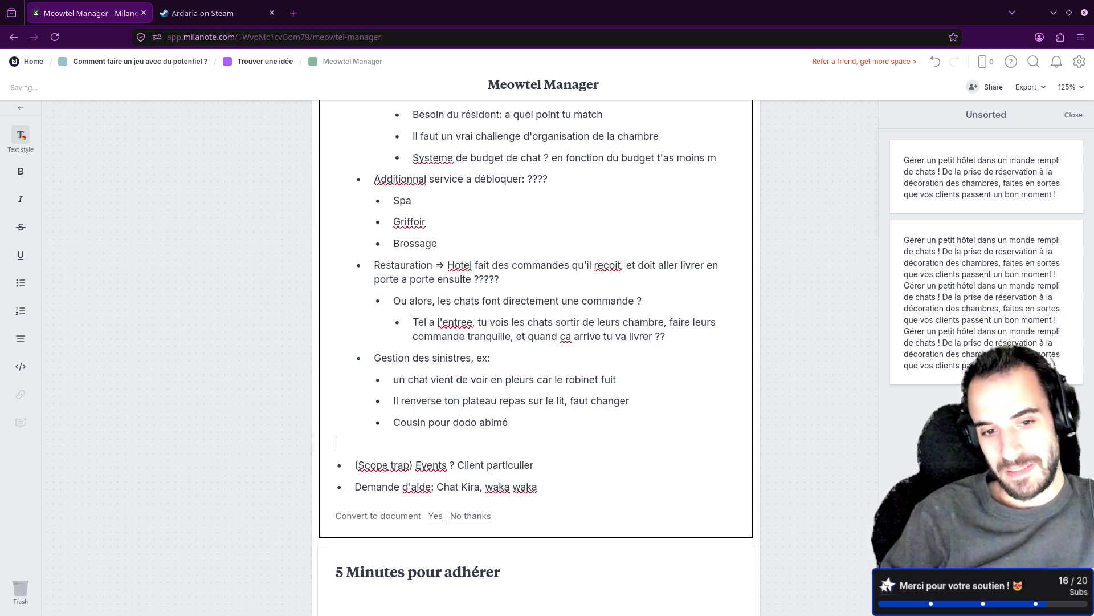
key(BackSpace)
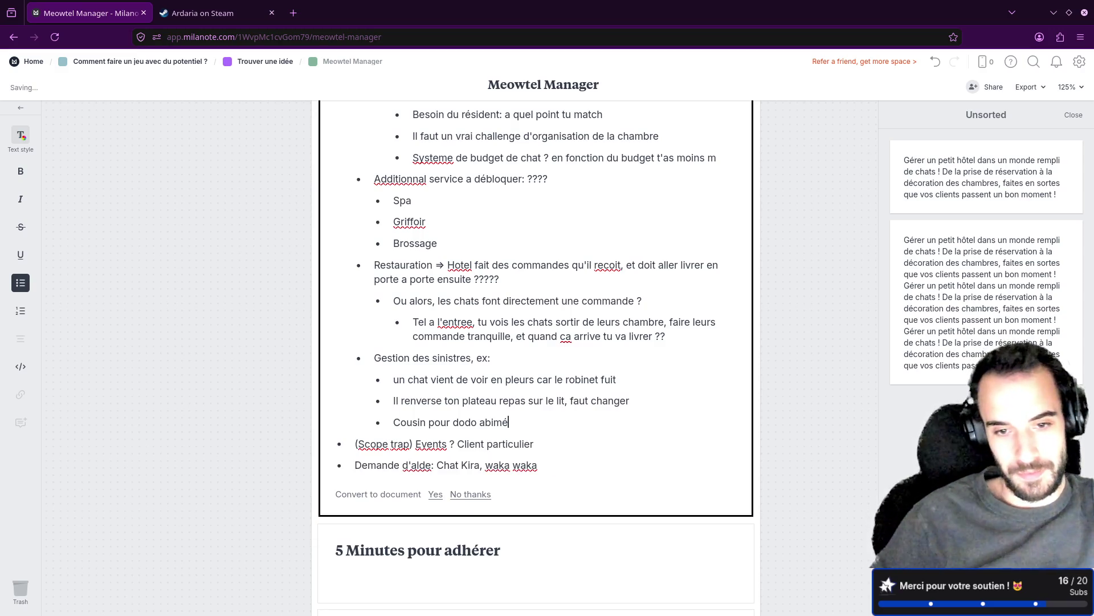
Indent the 'Demande d'aide' bullet one level under the (Scope trap) Events line.
click(405, 443)
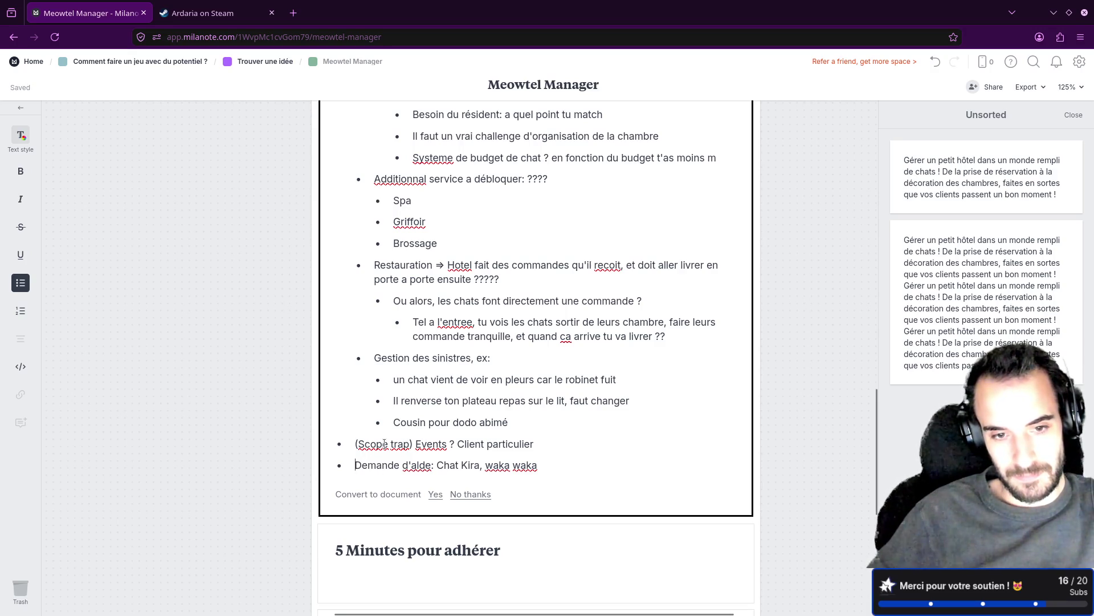
double_click(387, 465)
key(Tab)
click(414, 444)
double_click(368, 443)
click(335, 445)
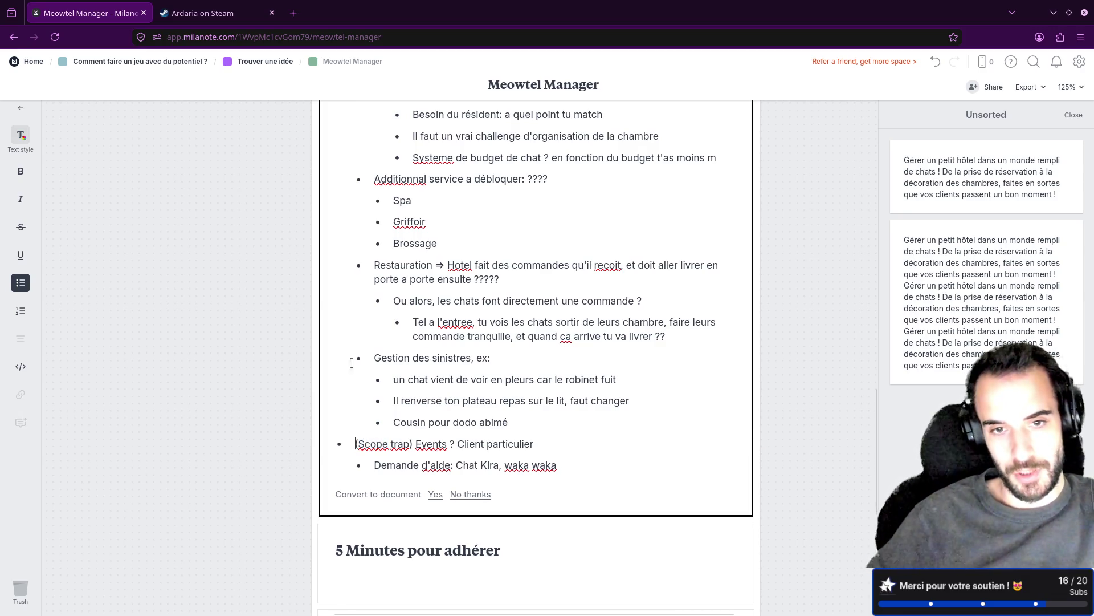
click(194, 330)
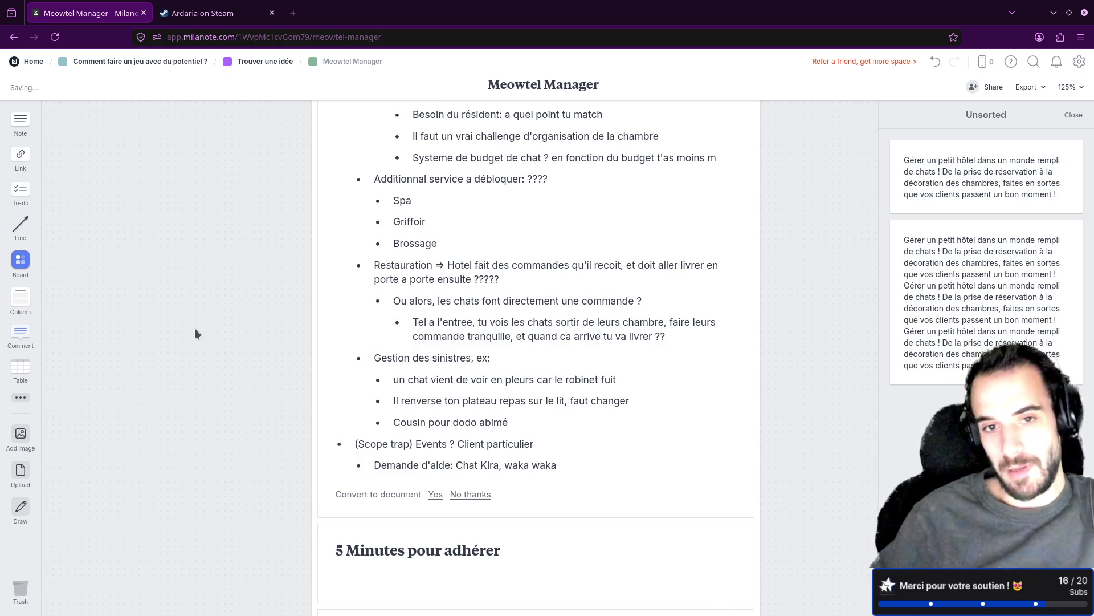
Delete both duplicated pitch cards from Unsorted, then pan back toward the Game Design Brief.
click(941, 288)
key(Delete)
click(977, 191)
key(Delete)
click(418, 282)
click(404, 275)
double_click(404, 268)
click(756, 262)
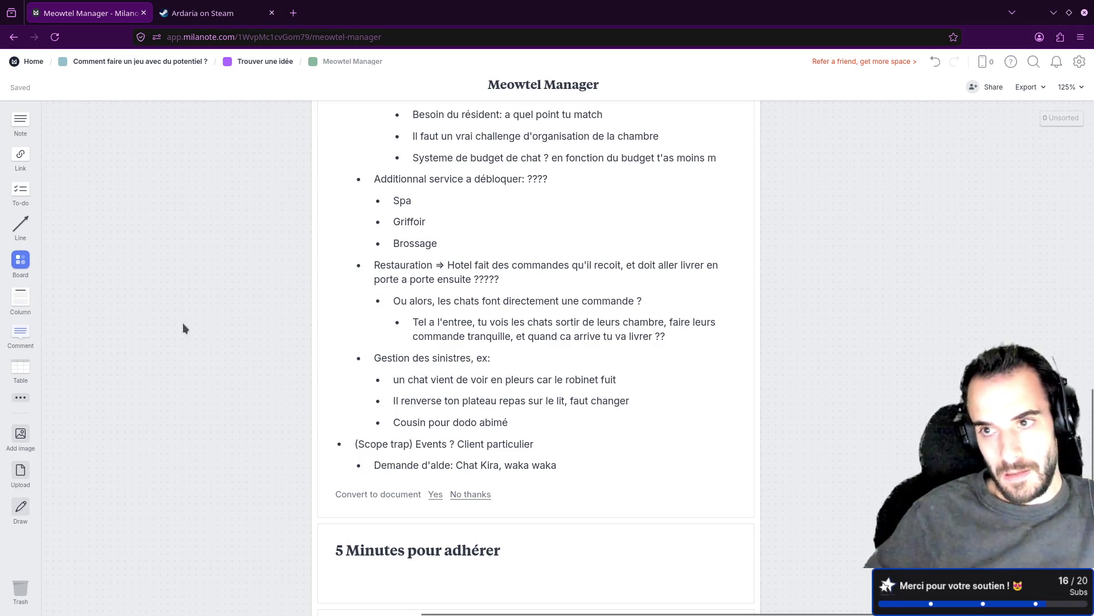
mouse_move(169, 275)
mouse_down()
mouse_move(503, 531)
mouse_move(440, 518)
mouse_move(454, 327)
mouse_move(502, 320)
mouse_move(540, 447)
mouse_move(537, 412)
mouse_move(542, 428)
mouse_up()
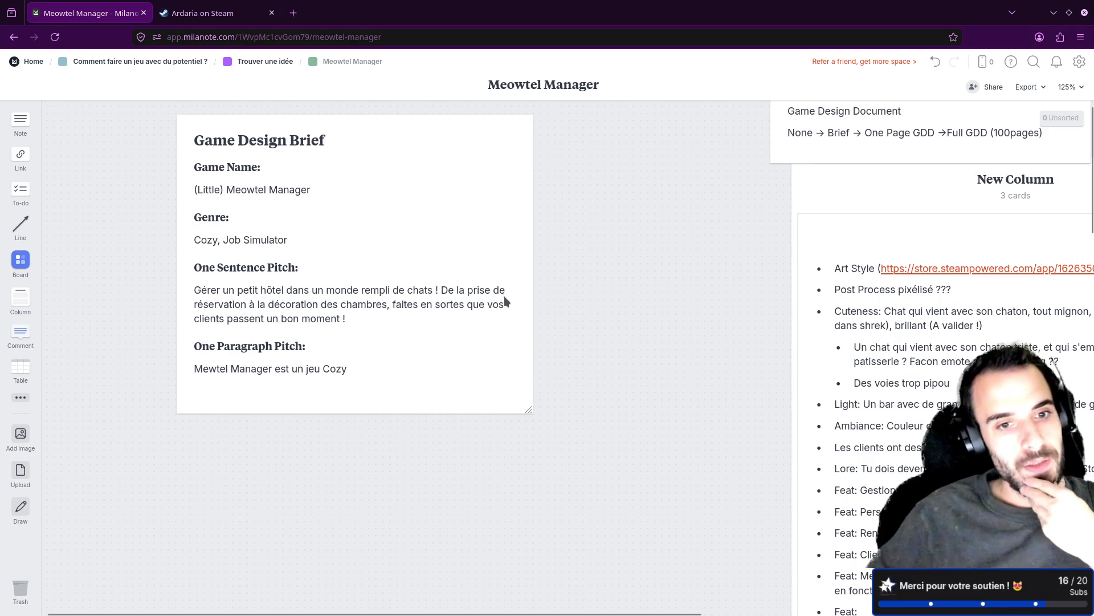
Add a comma right after 'Cozy' in the one-paragraph pitch.
click(355, 370)
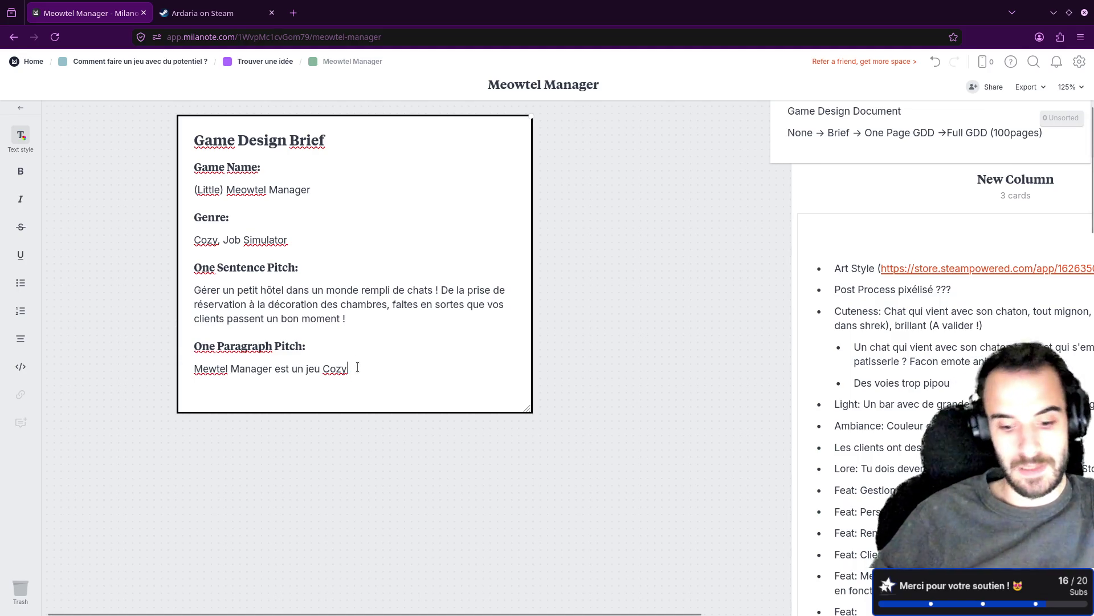
text(,)
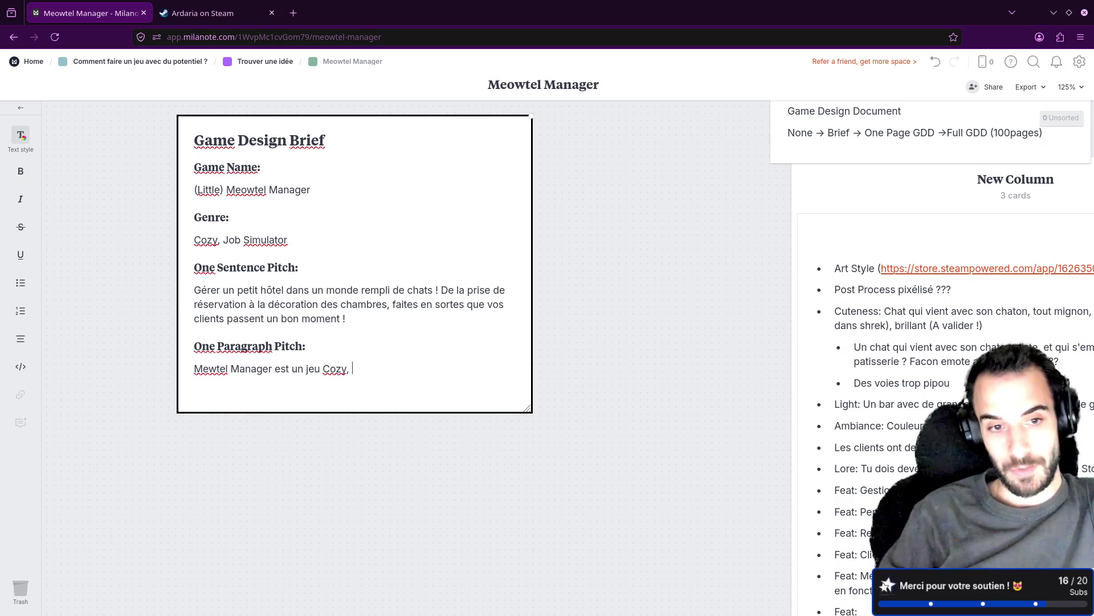
Continue the pitch with 'ou il faut gérer son petit hotel dans une ambiance cozy. Rencontrez un tas de clients varié'.
text(3D)
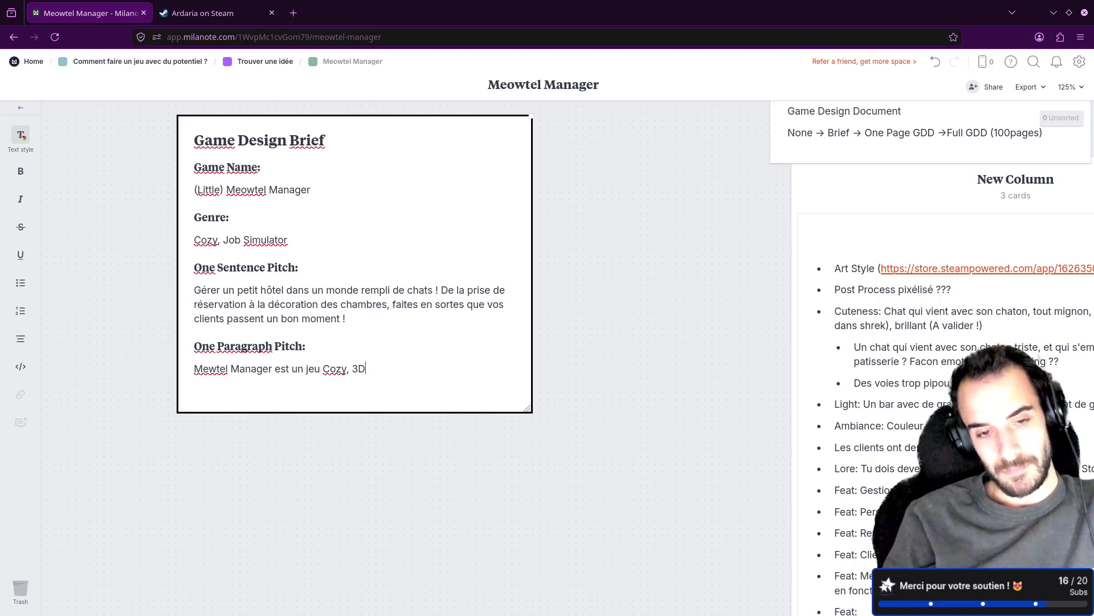
key(BackSpace)
key(BackSpace)
key(BackSpace)
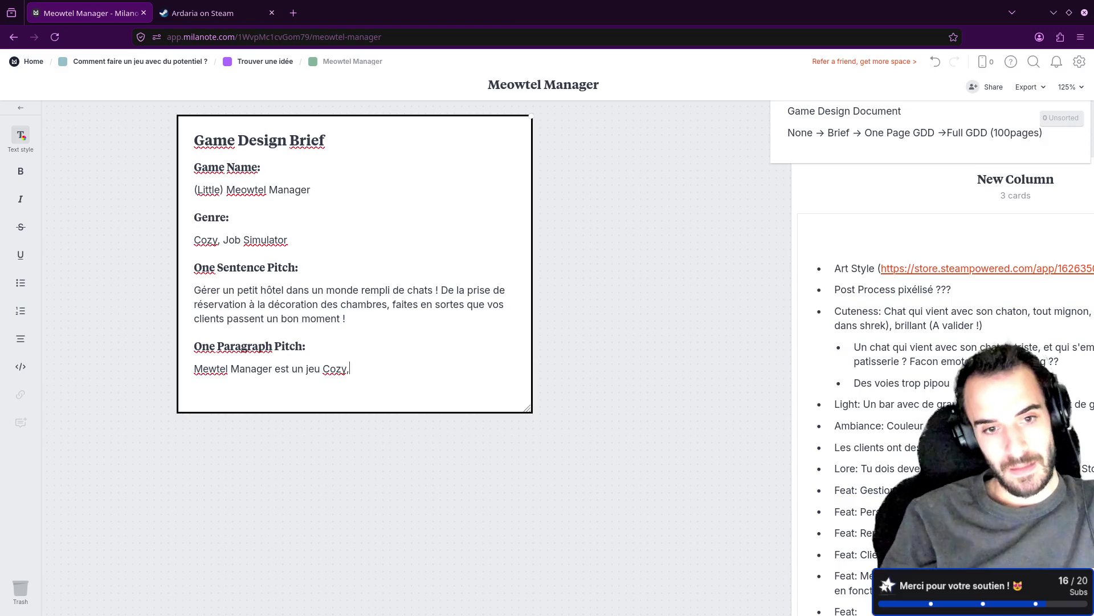
text(ou il faut g)
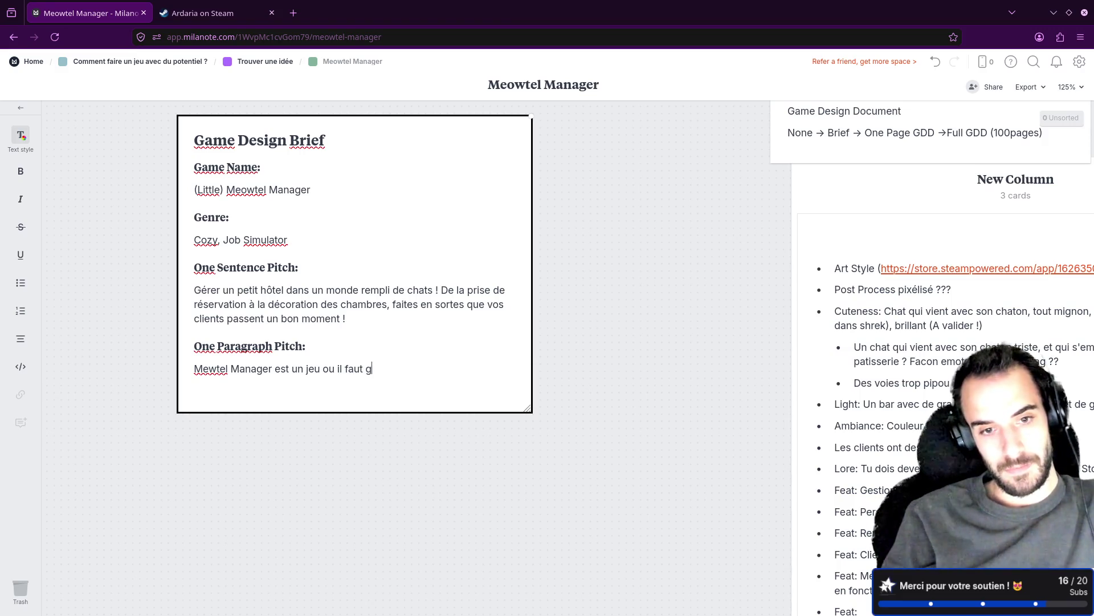
text(érer )
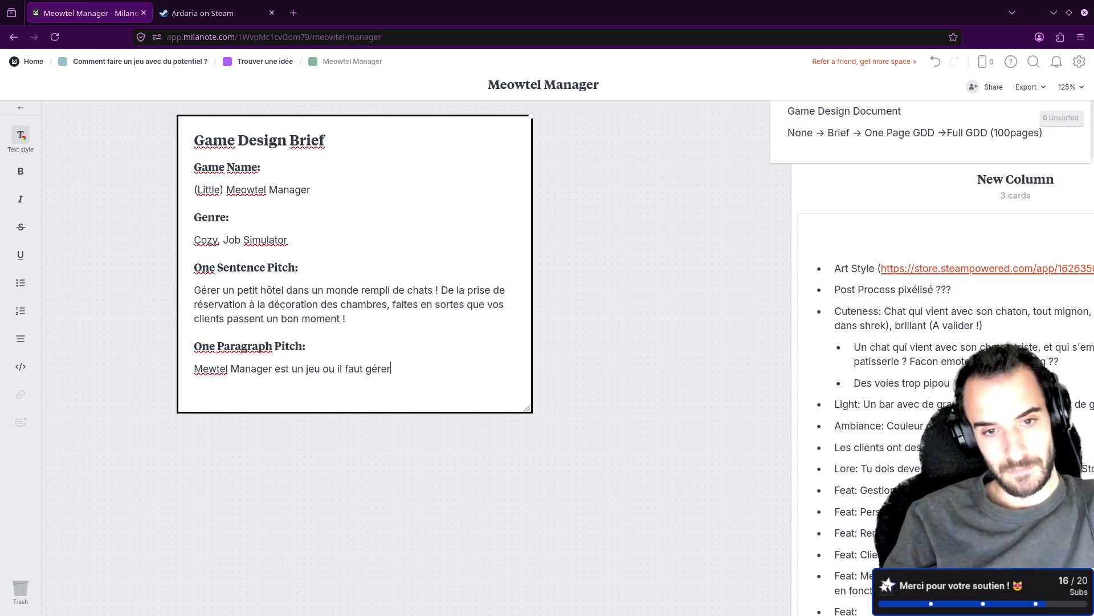
text(son peti)
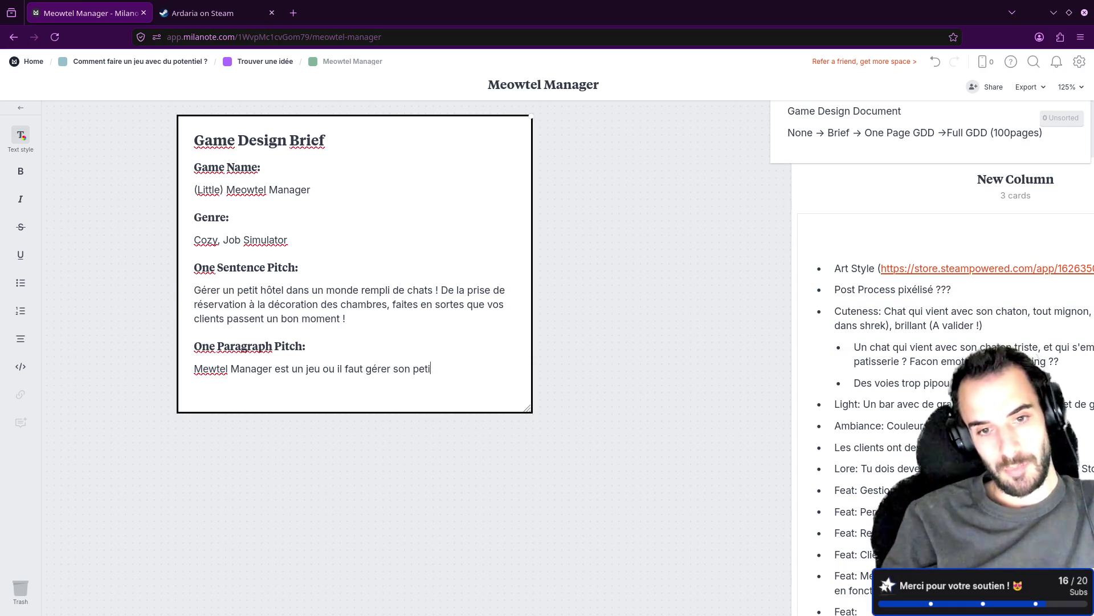
text(t hotel da)
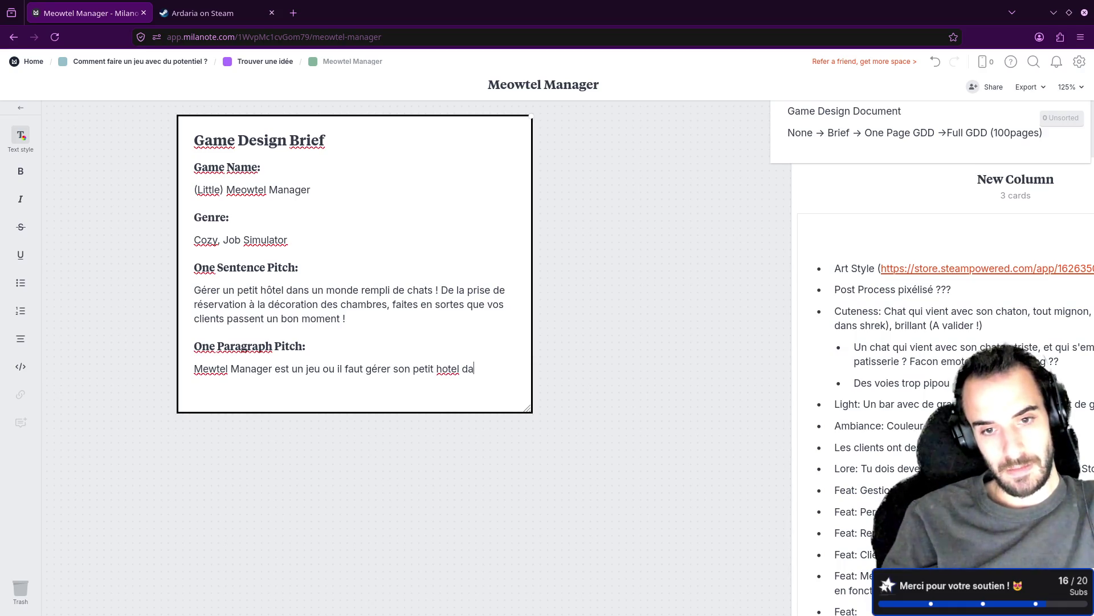
text(ns une ambianc)
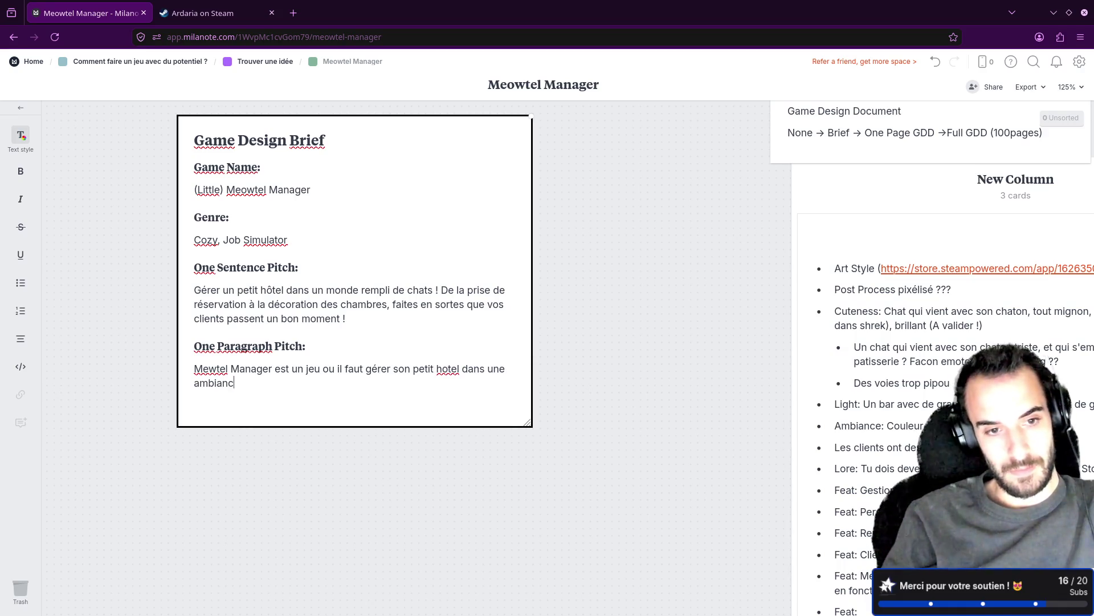
text(e coz)
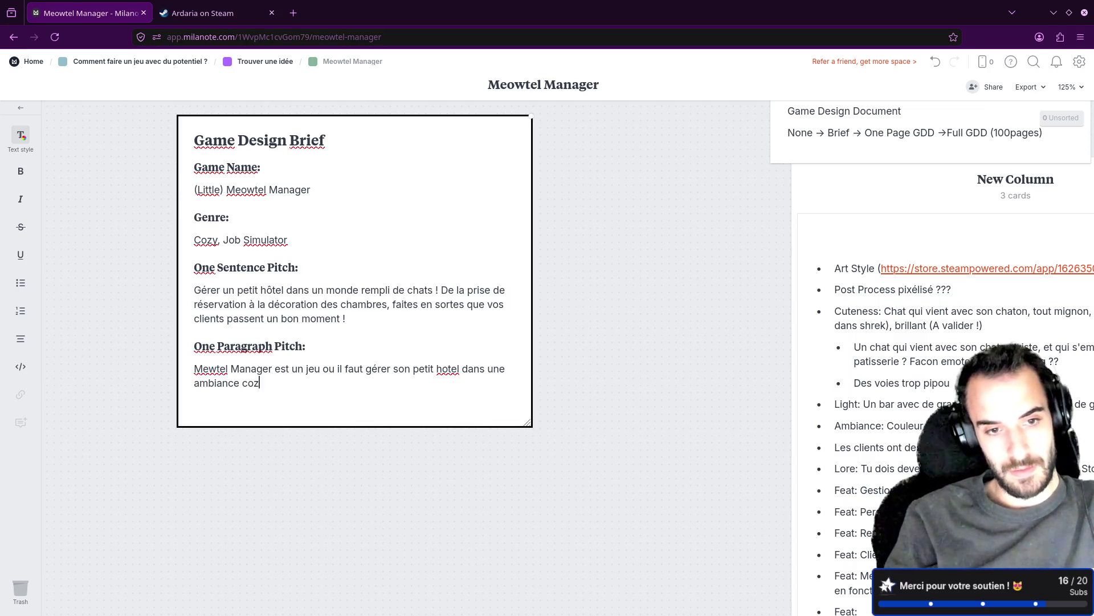
text(y. re)
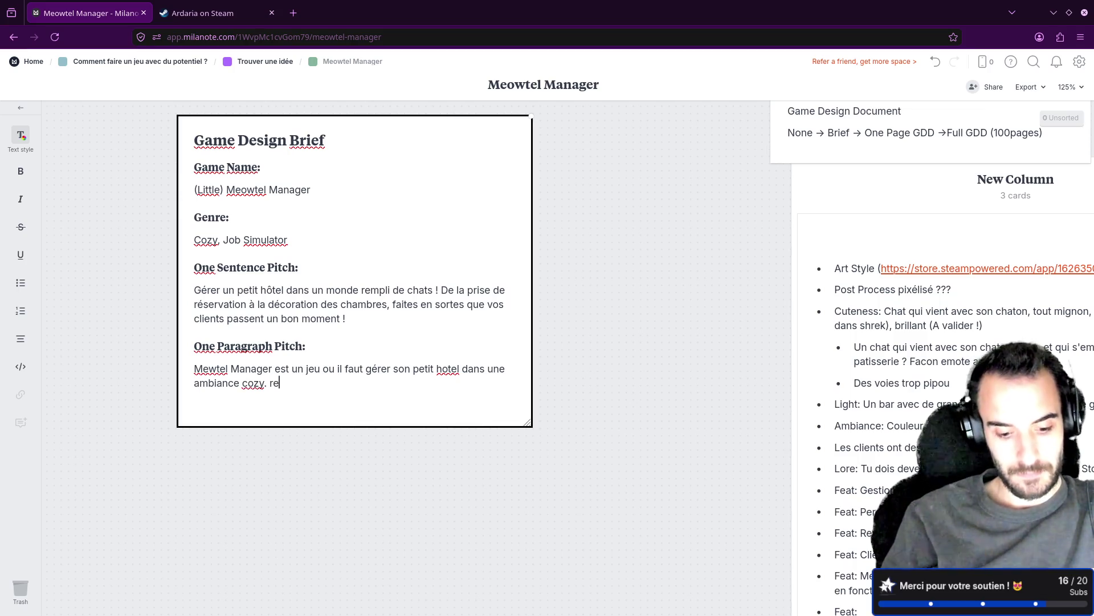
key(BackSpace)
key(BackSpace)
text(Rencontrez )
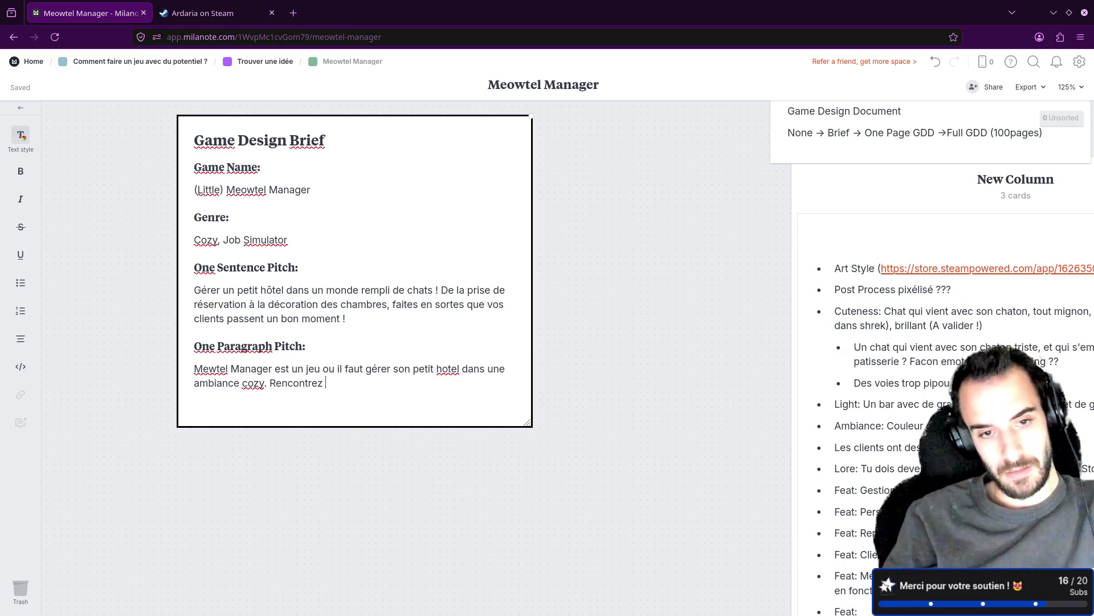
text(un tas)
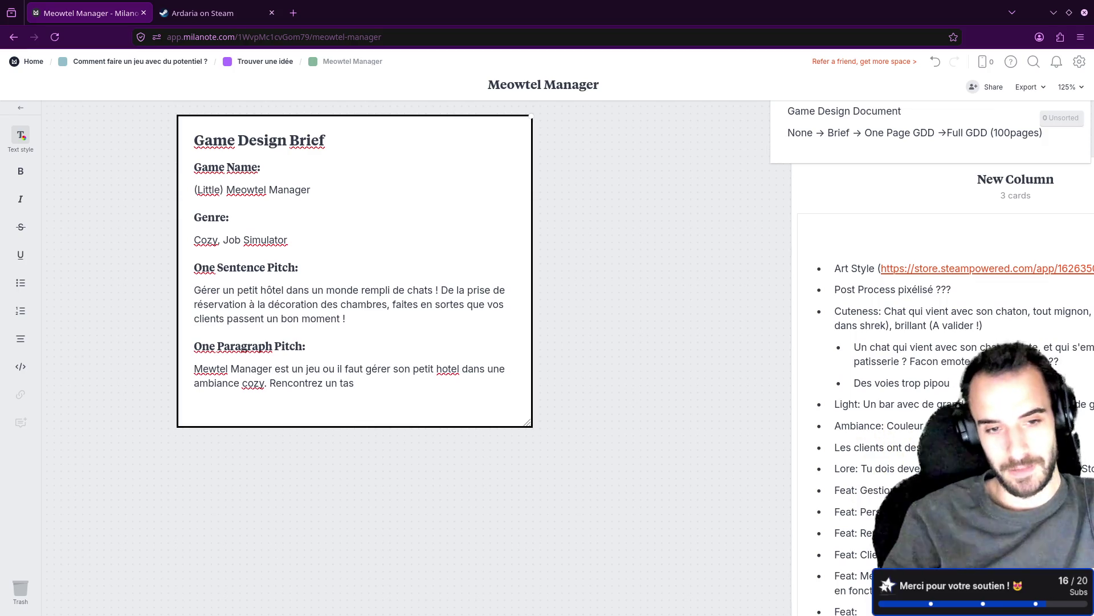
text( de clie)
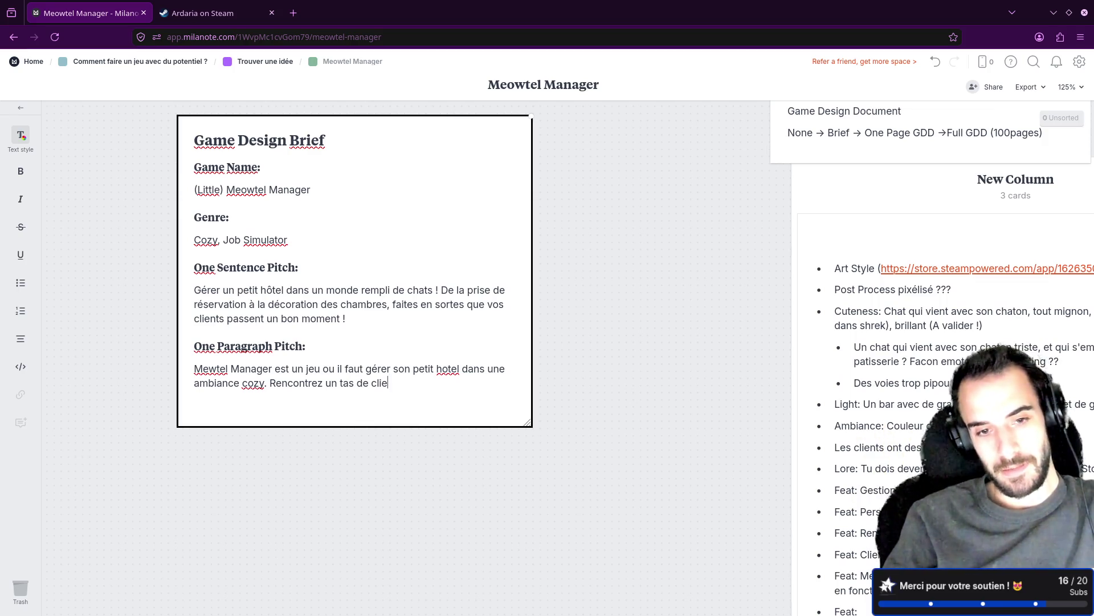
text(nts varié)
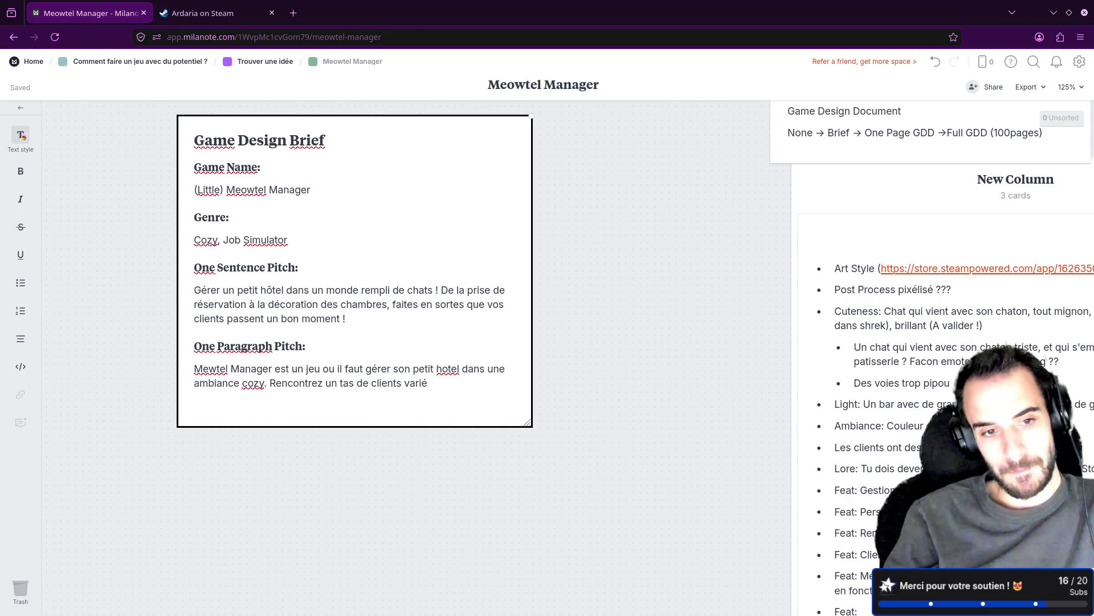
Correct 'Mewtel' to 'Meowtel' at the start of the pitch.
click(209, 369)
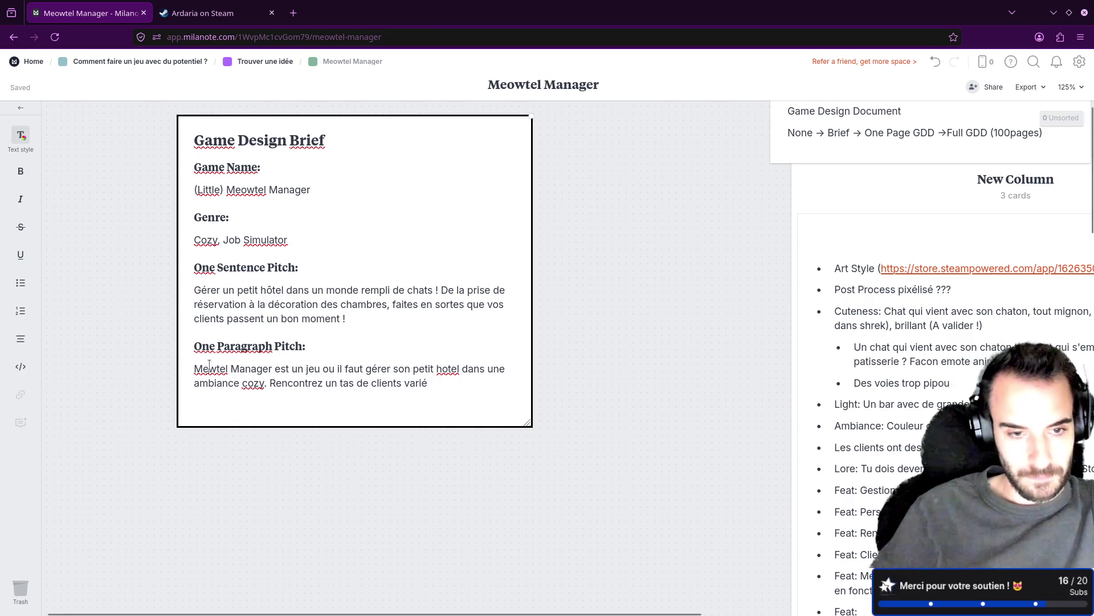
text(o)
key(Right)
key(Right)
key(Right)
key(shift+Right)
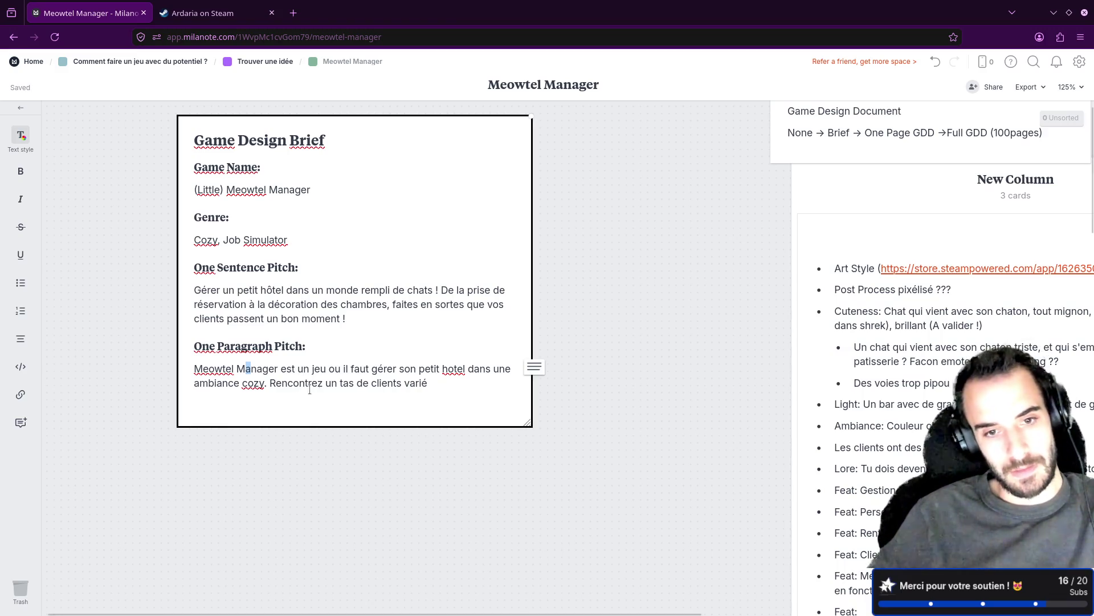
click(431, 385)
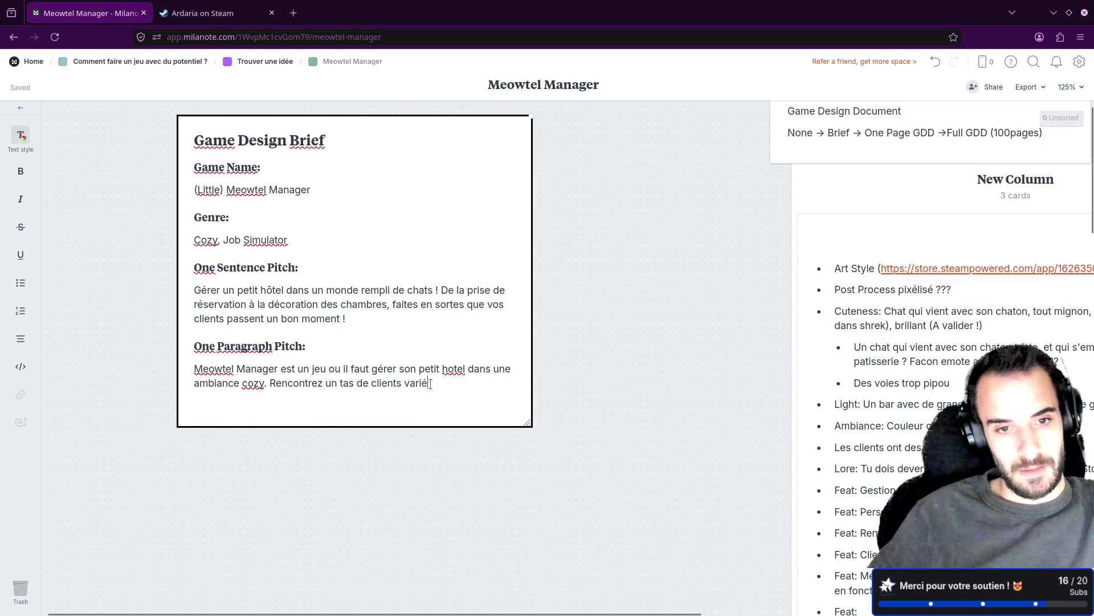
Place the caret at the end of 'Rencontrez un tas de clients varié'.
mouse_move(430, 383)
mouse_down()
mouse_move(253, 380)
mouse_move(271, 381)
mouse_up()
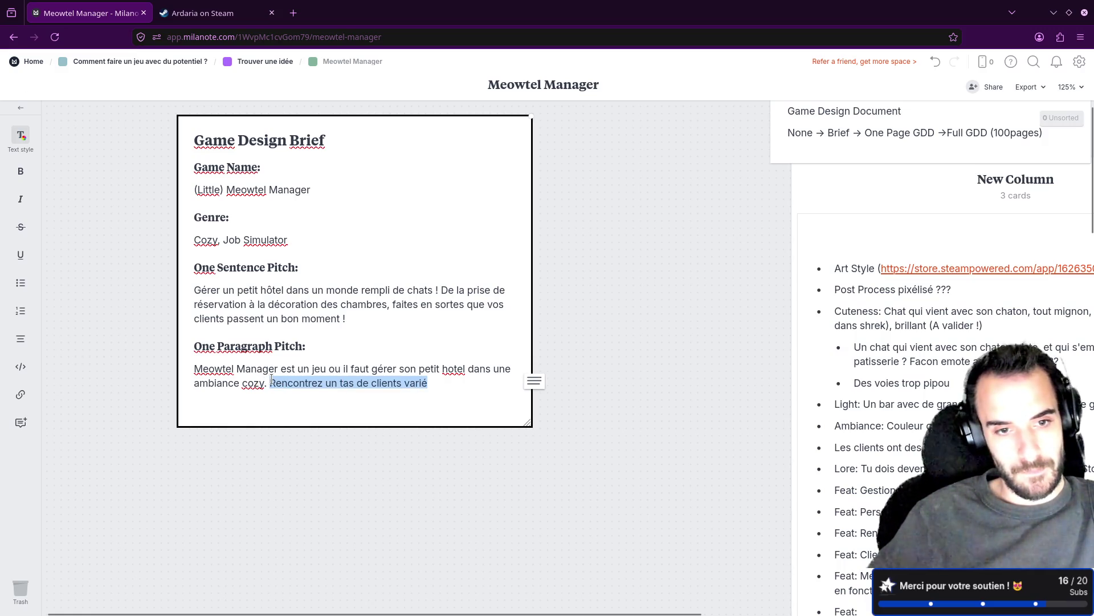
click(368, 395)
drag(447, 383, 267, 388)
click(273, 401)
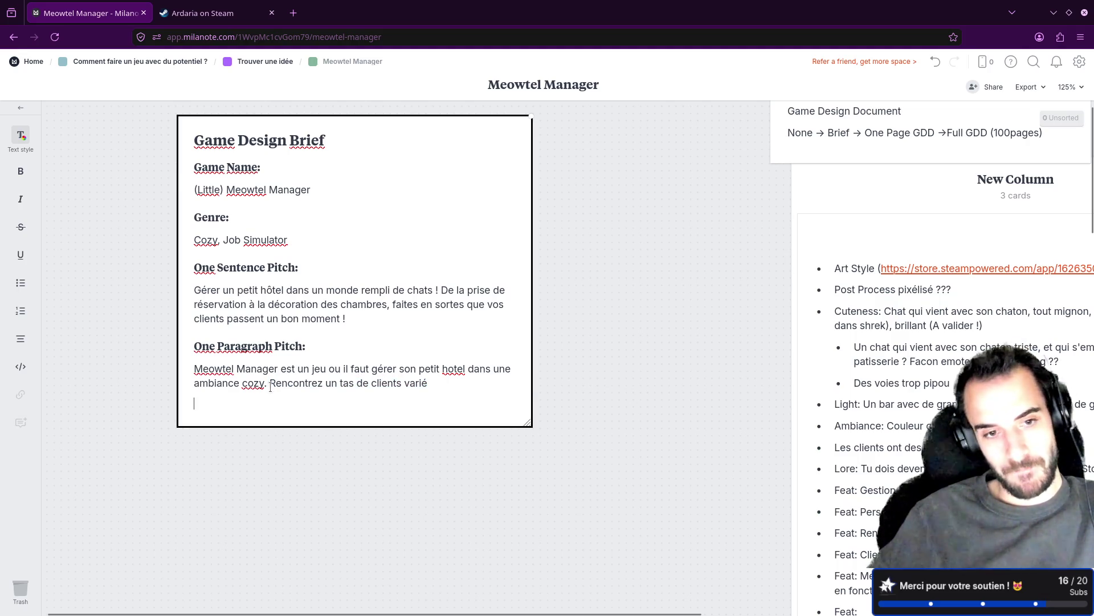
click(448, 385)
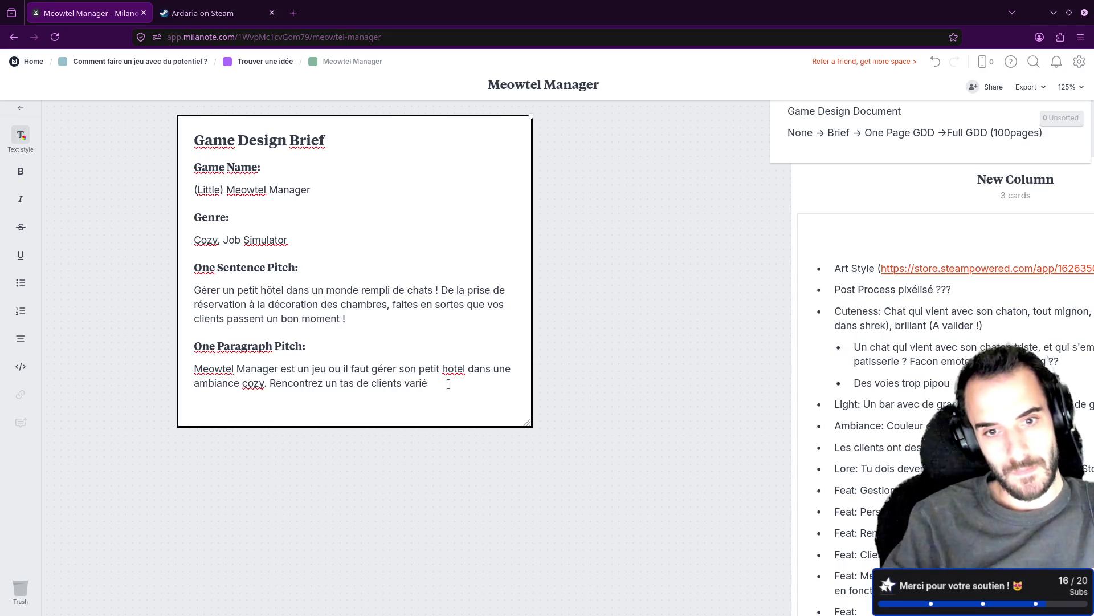
Append '. Accompagnez vos petit clients chats à travers tout le sejour dans votre hotel'.
text(. Vou)
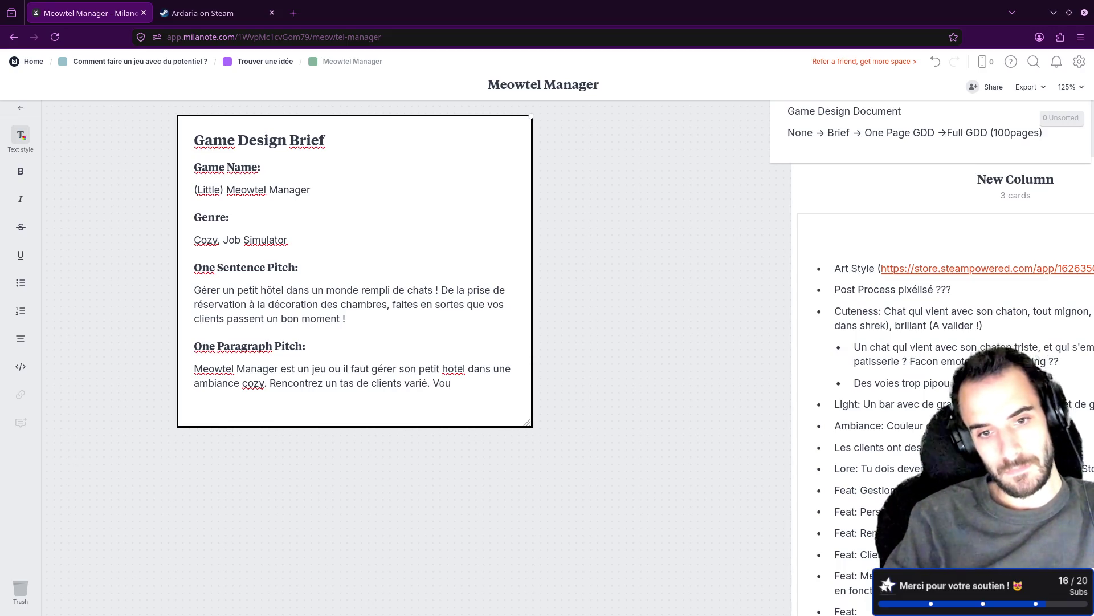
key(BackSpace)
key(BackSpace)
key(BackSpace)
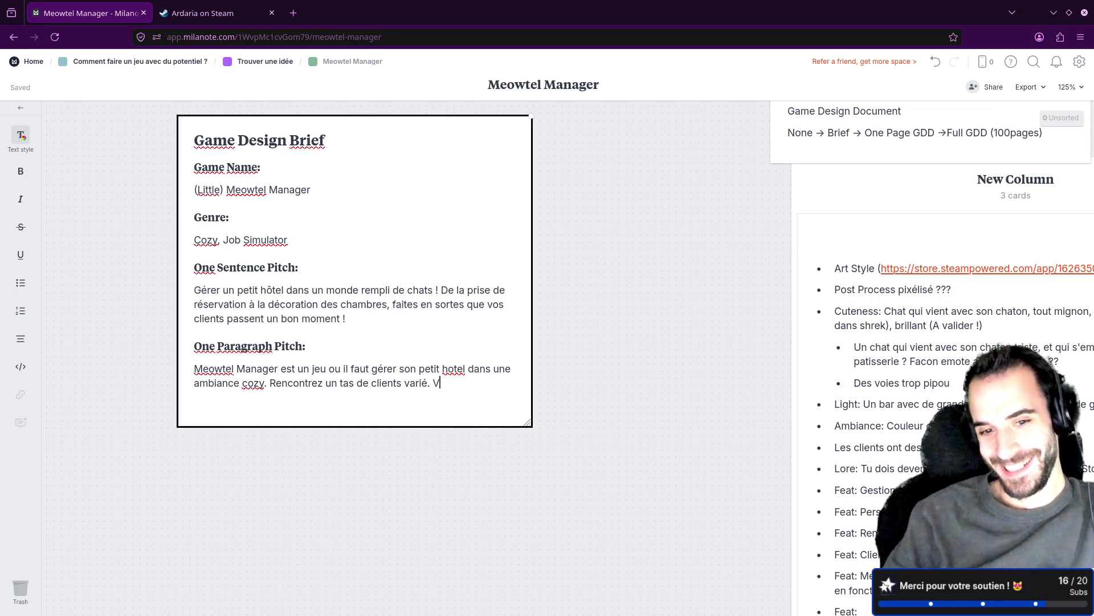
text(v)
key(BackSpace)
text(Vo)
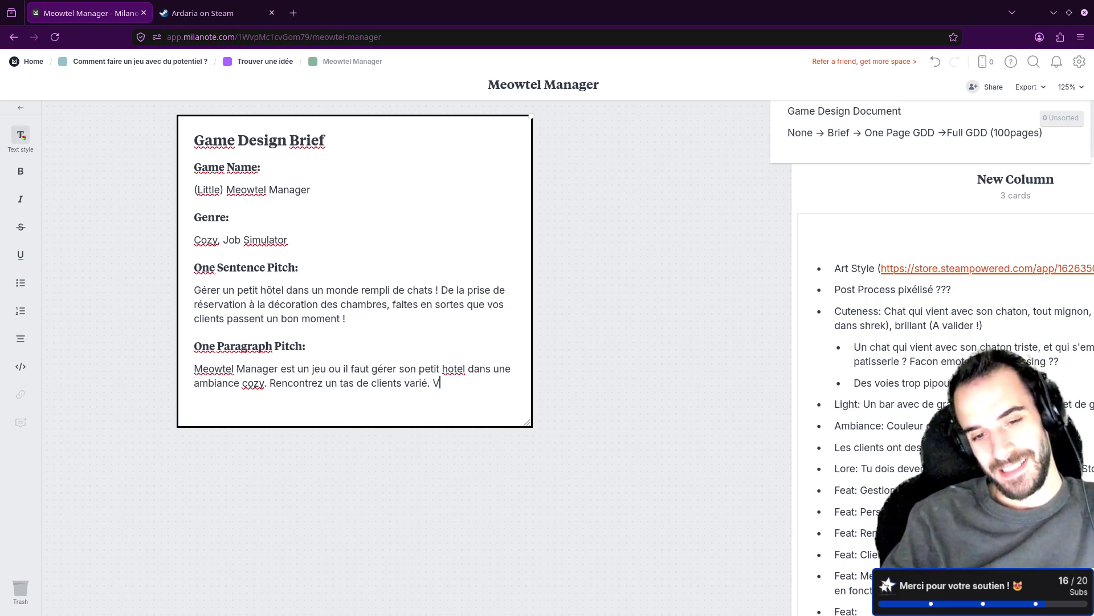
text(u)
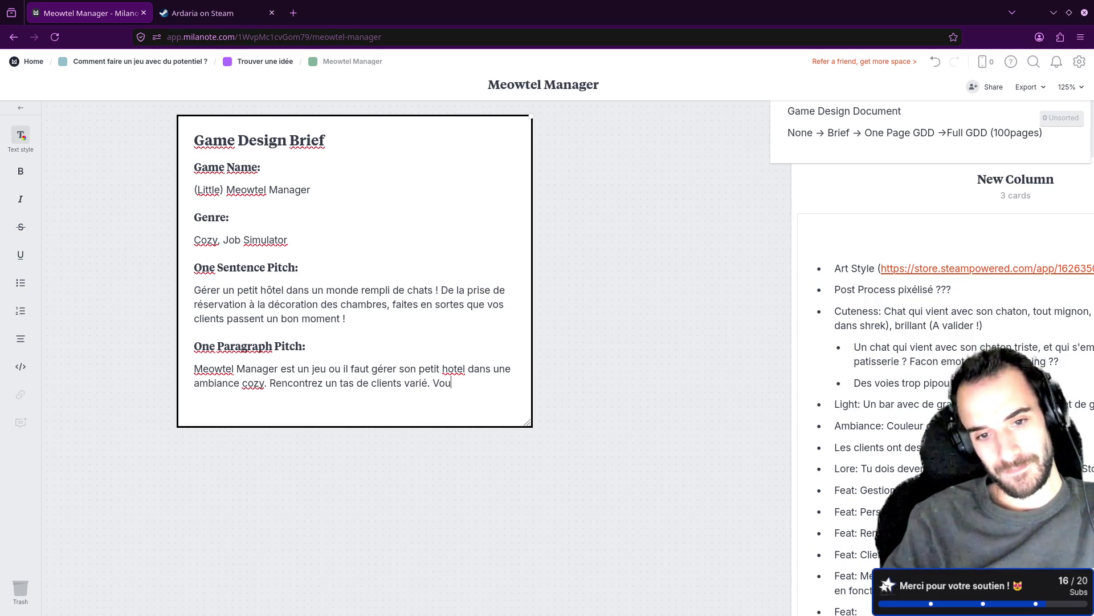
key(BackSpace)
key(BackSpace)
key(BackSpace)
text(Accompagnez )
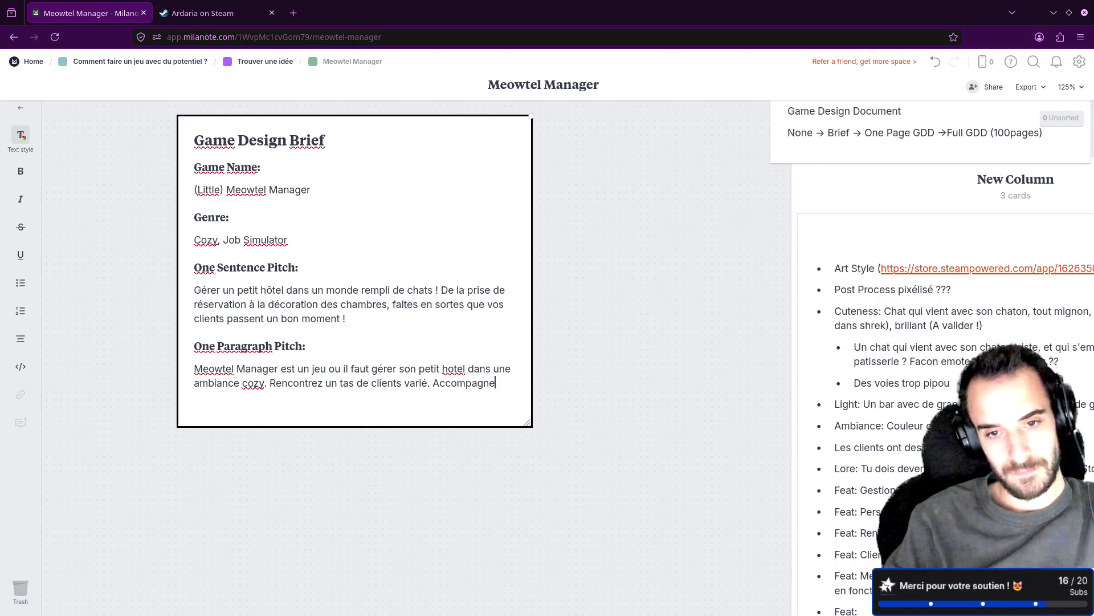
text(vos petite)
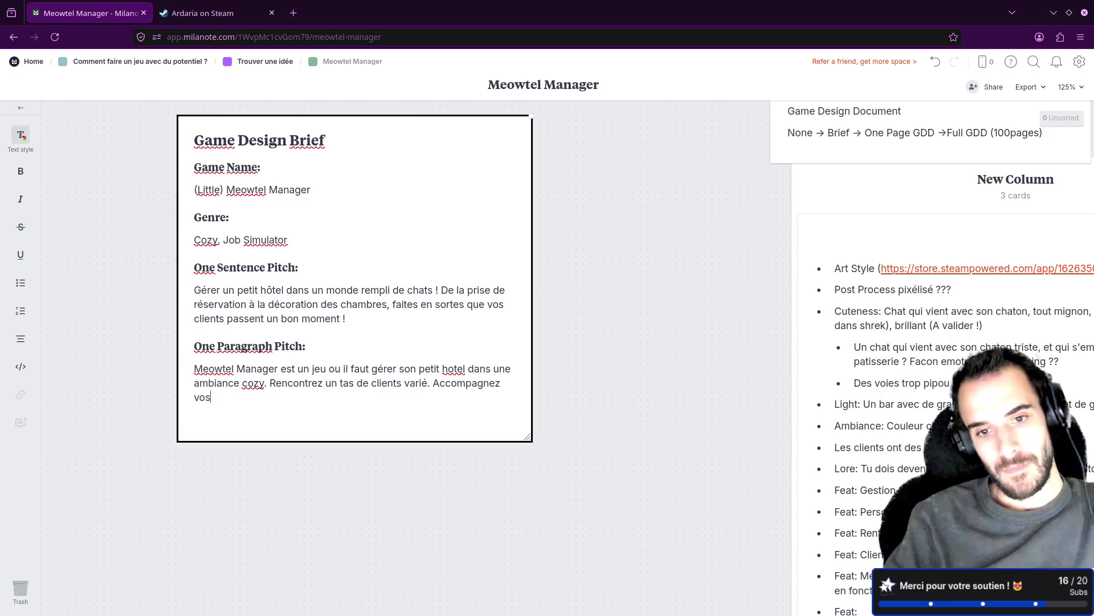
key(BackSpace)
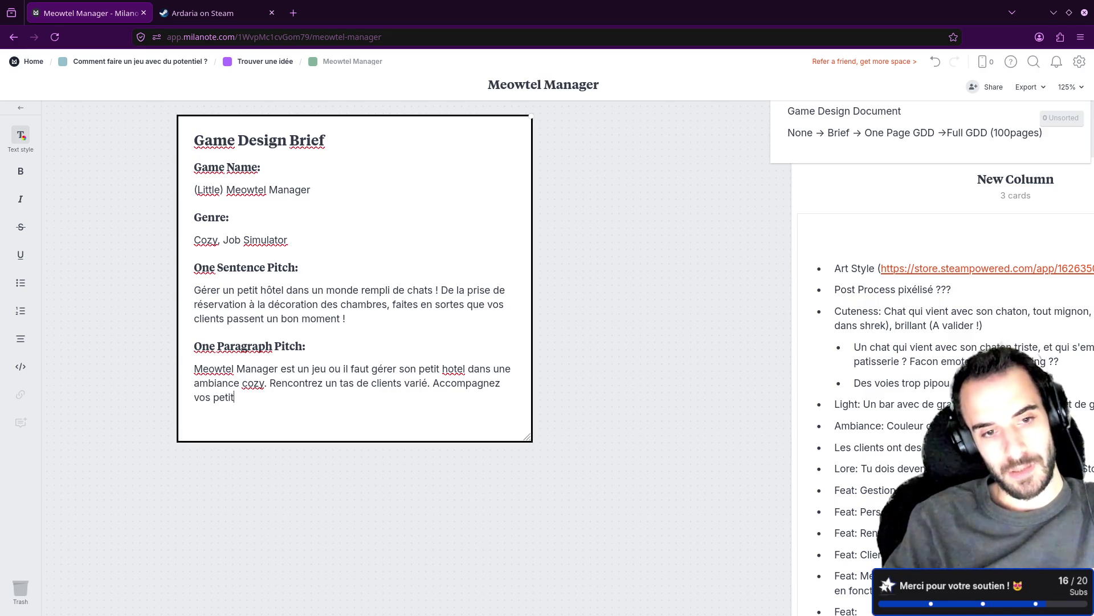
text( clients chat)
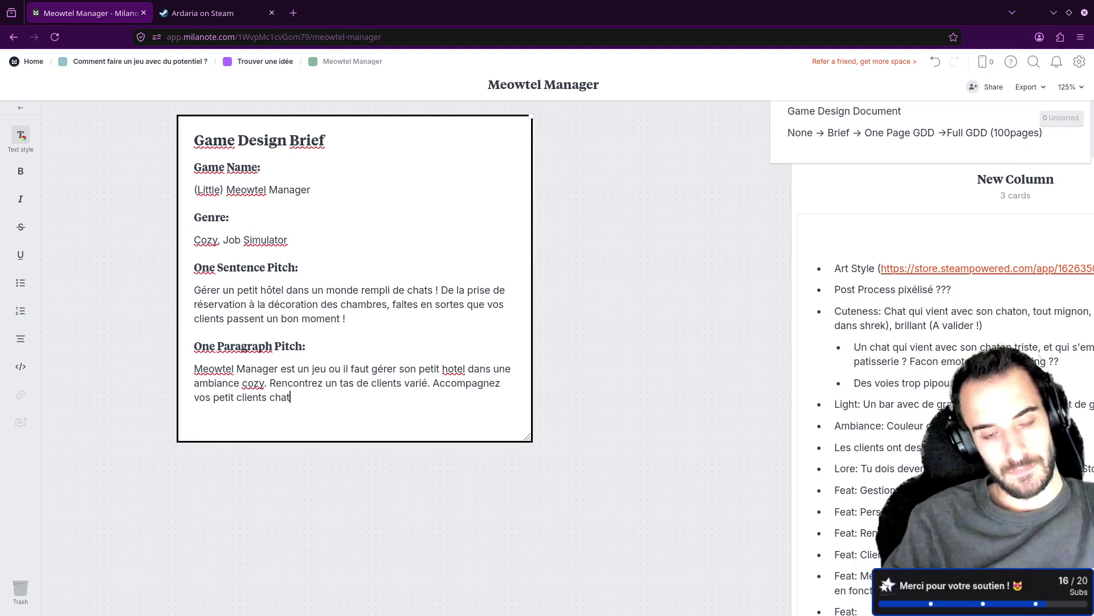
text(s à travers tous)
key(BackSpace)
text(t le )
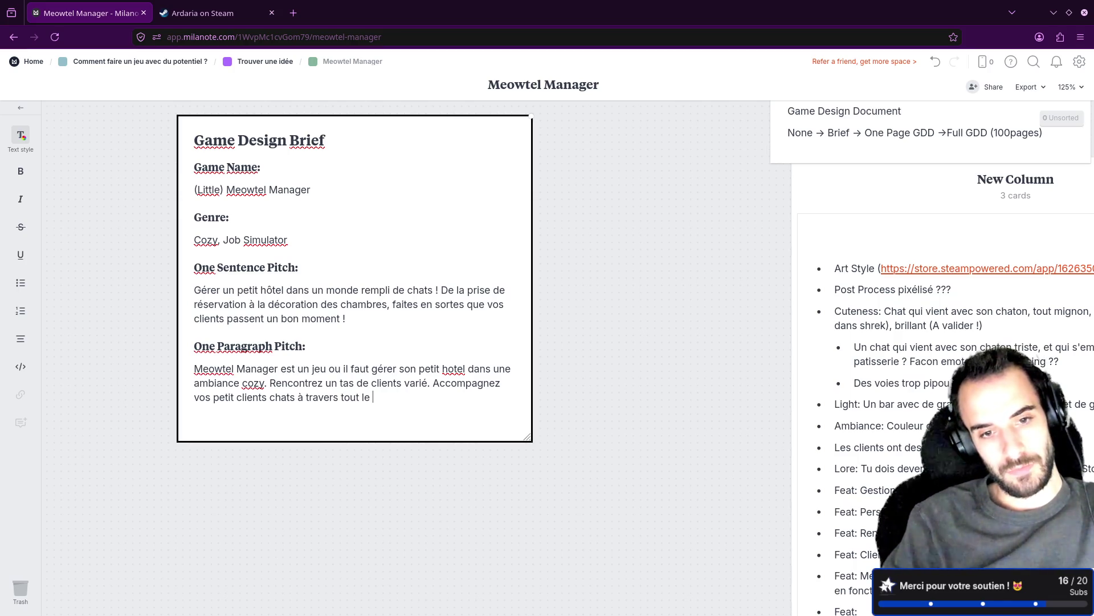
text(sejour dans v)
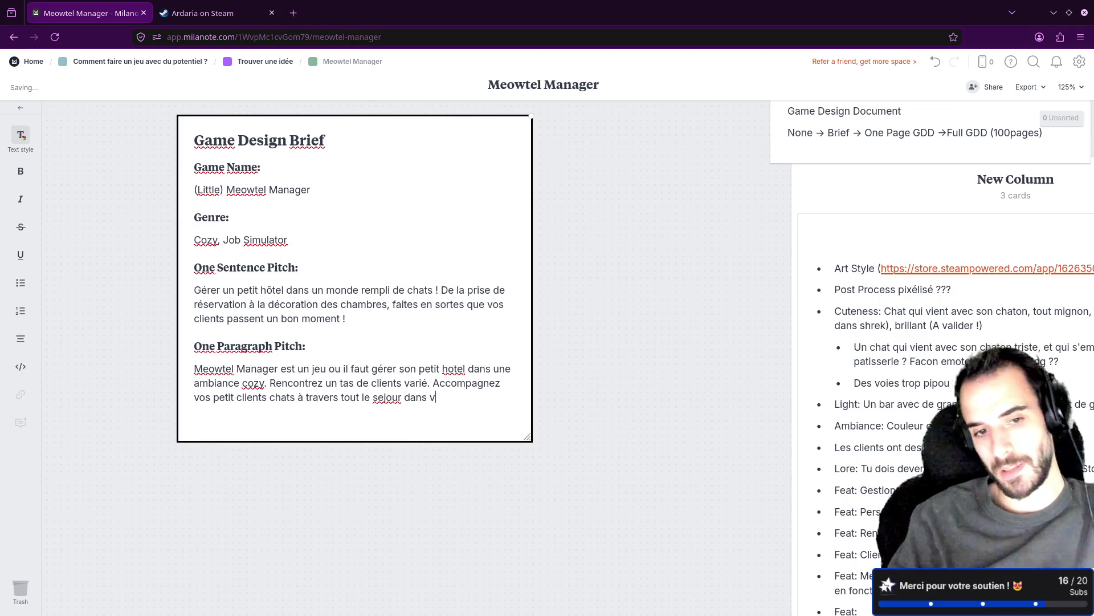
text(otr)
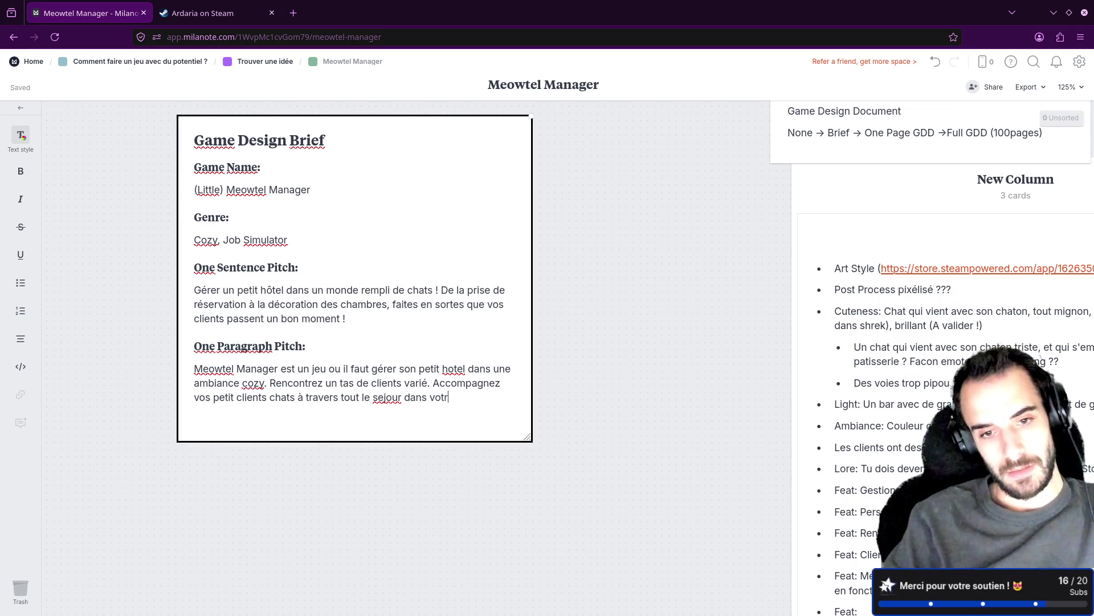
text(e hotel)
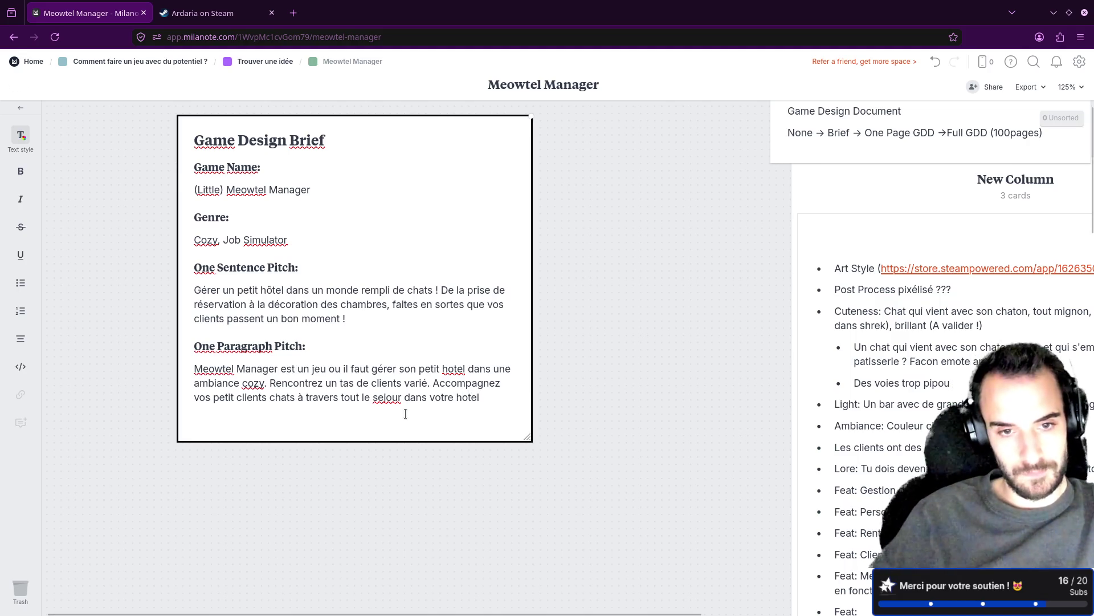
right_click(386, 397)
Fix 'sejour' to 'séjour' and add ': Prise de rendez-vous, préparation de la chambre, accueil, gestion de sinistre'.
click(416, 156)
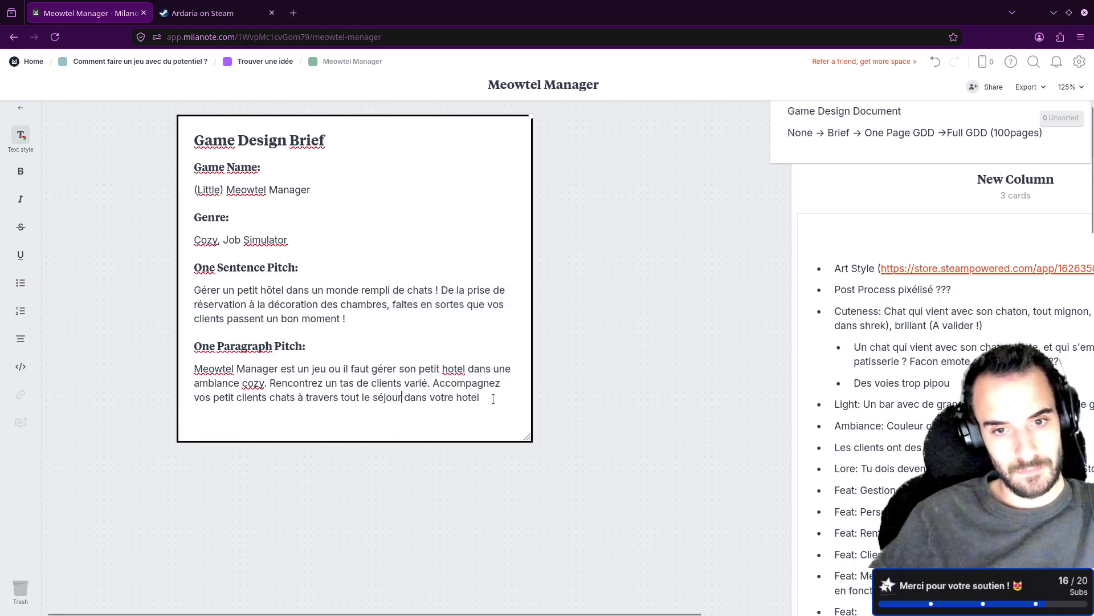
text(: )
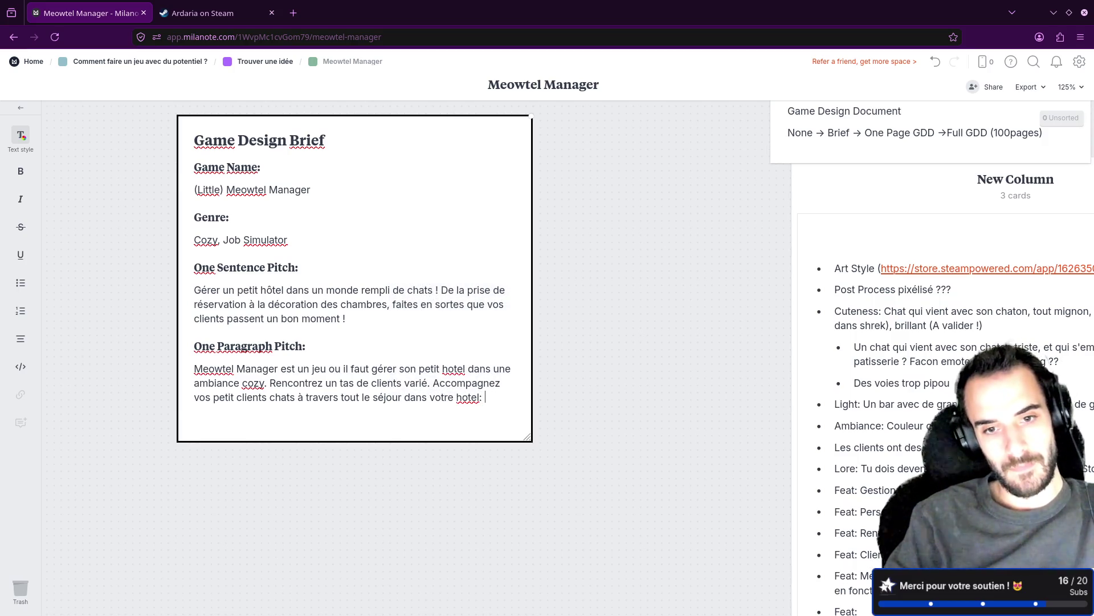
text(Prise )
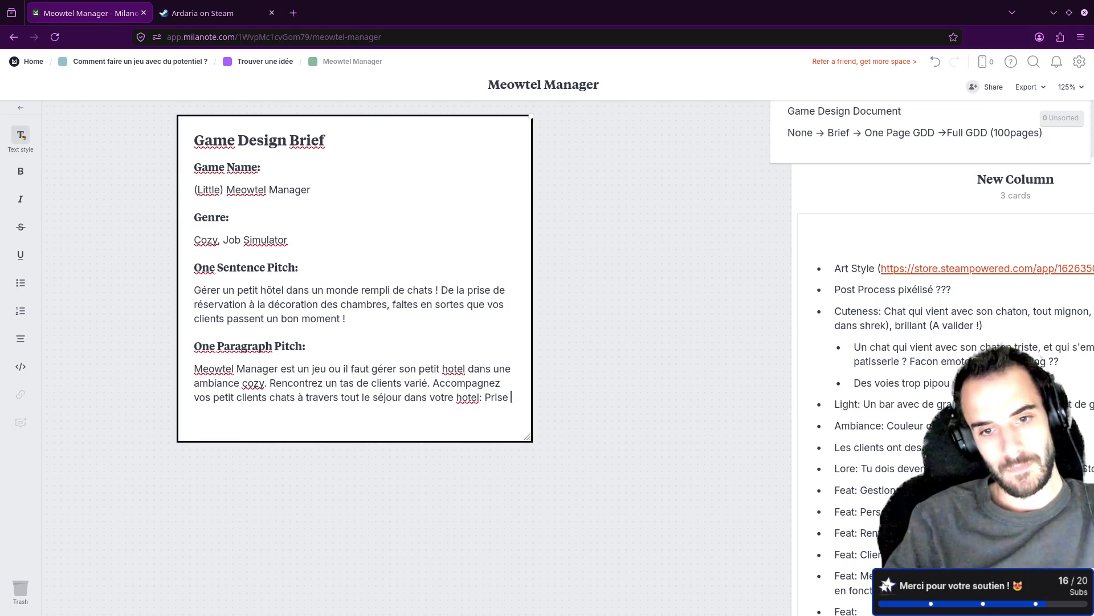
text(de rendez-vous, acco)
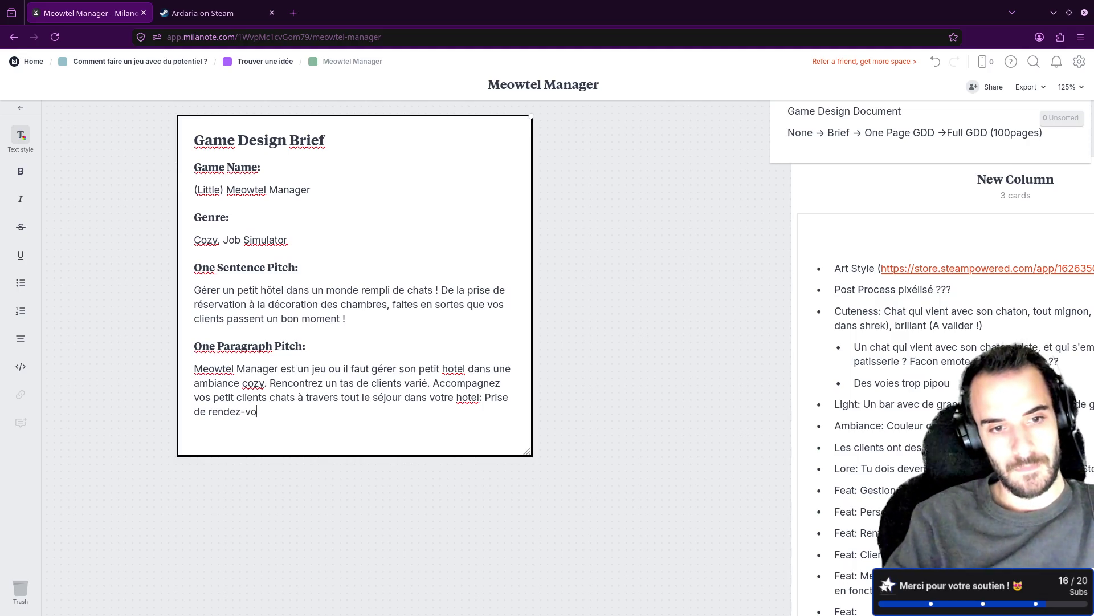
key(BackSpace)
text(euil)
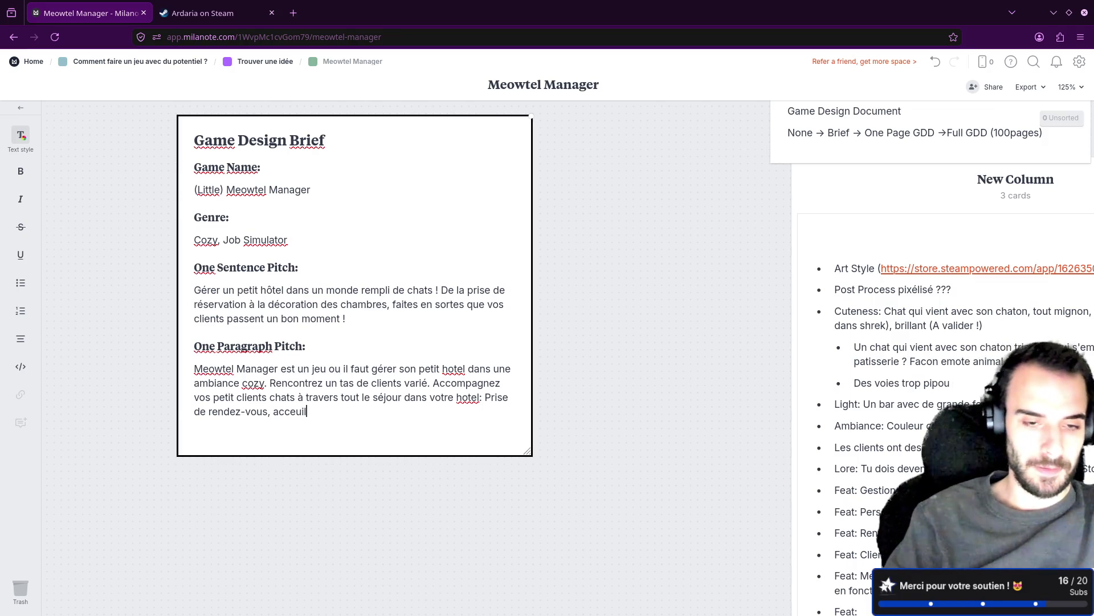
key(BackSpace)
key(BackSpace)
key(BackSpace)
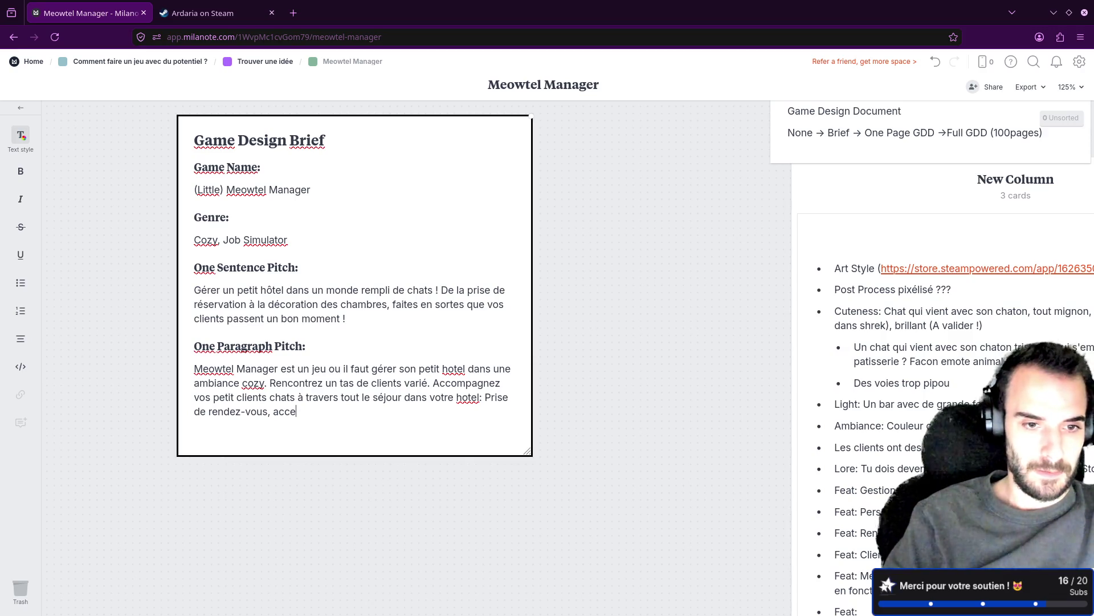
text(préparation de la cha)
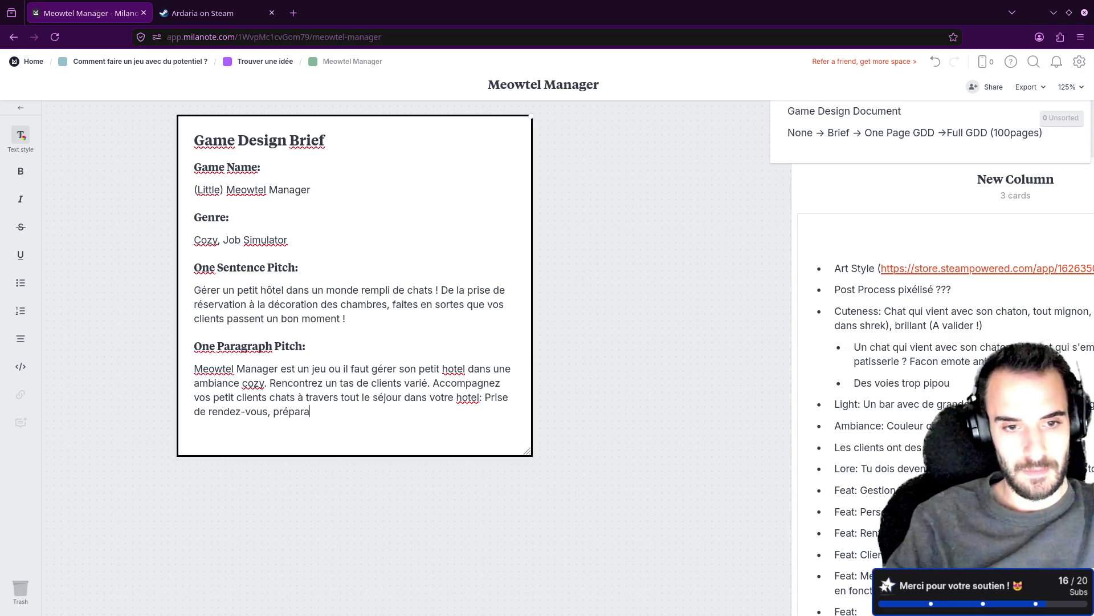
text(mb)
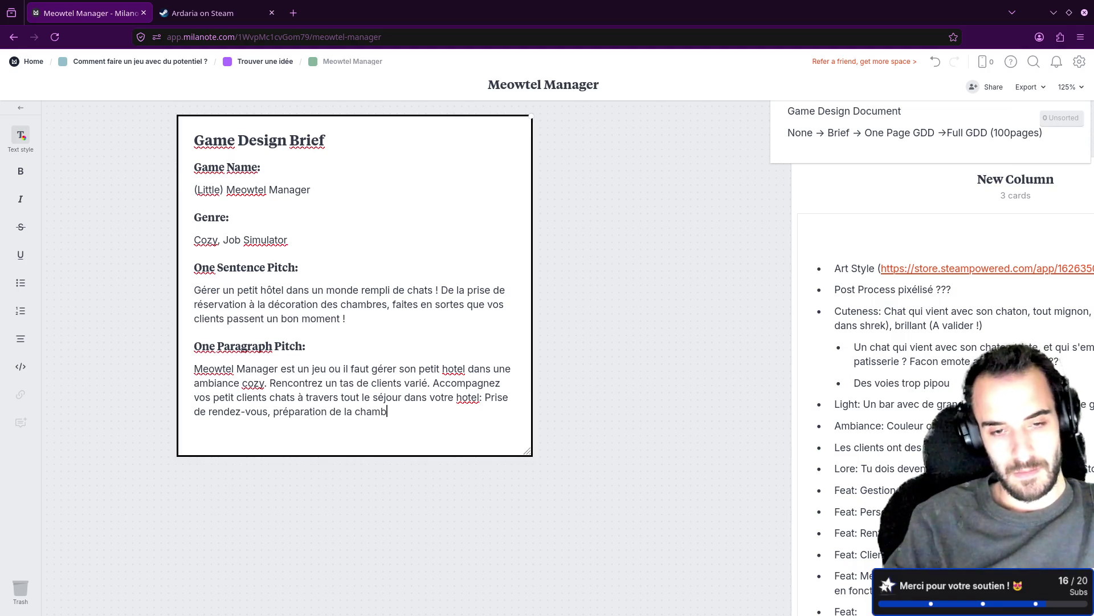
text(re, accue)
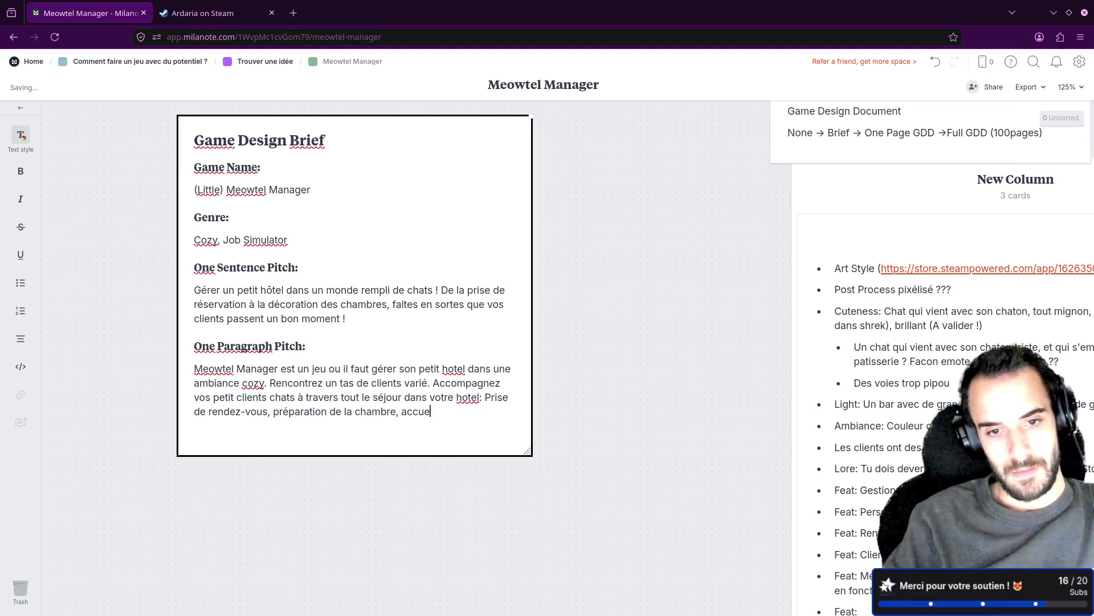
text(il, gestion de )
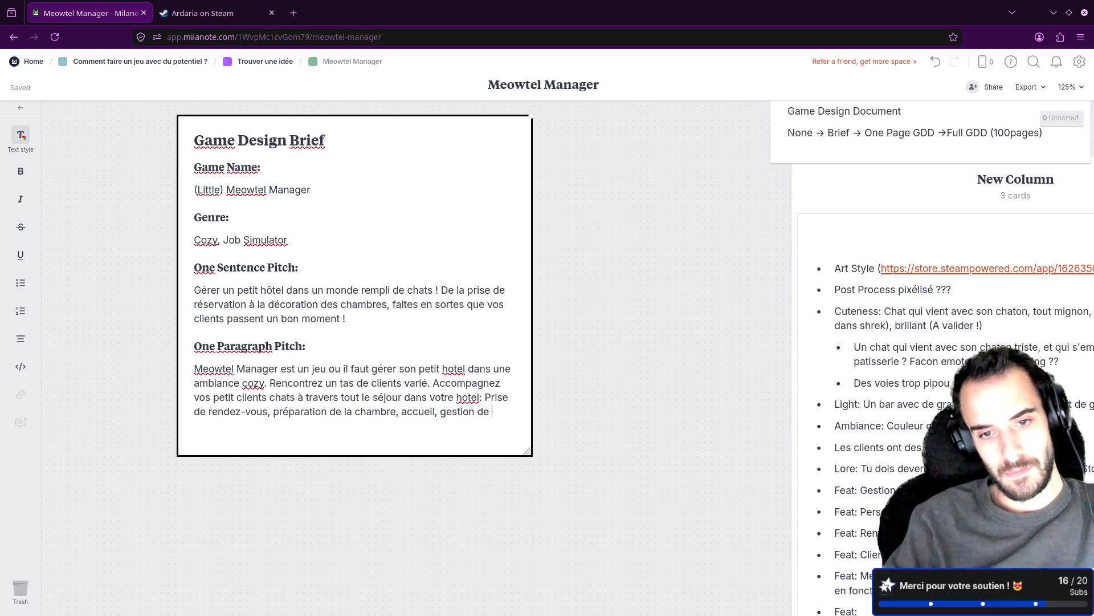
text(sinistre)
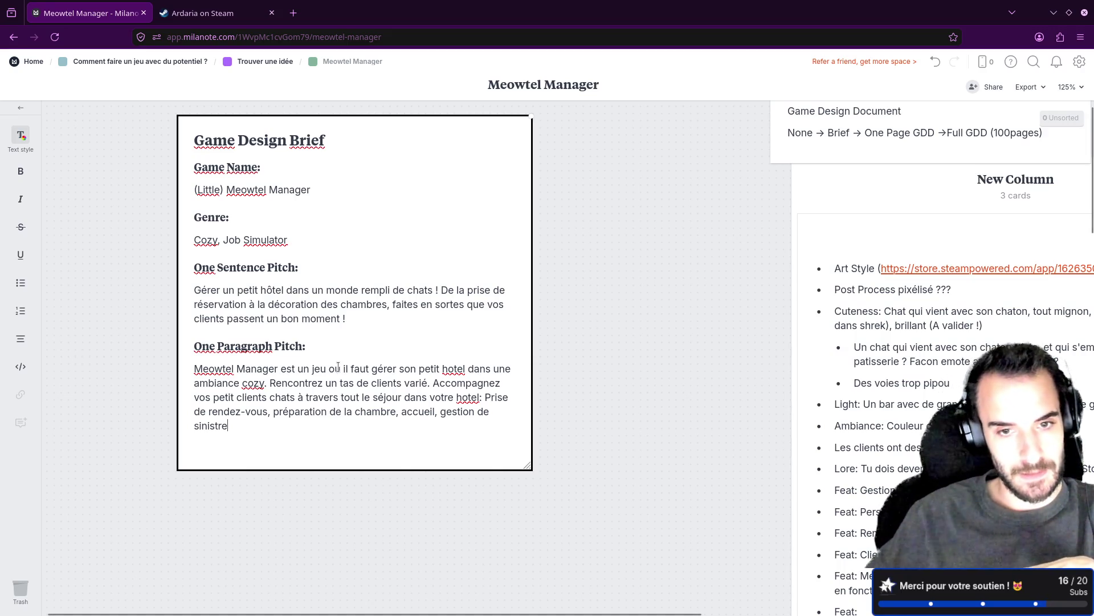
click(466, 368)
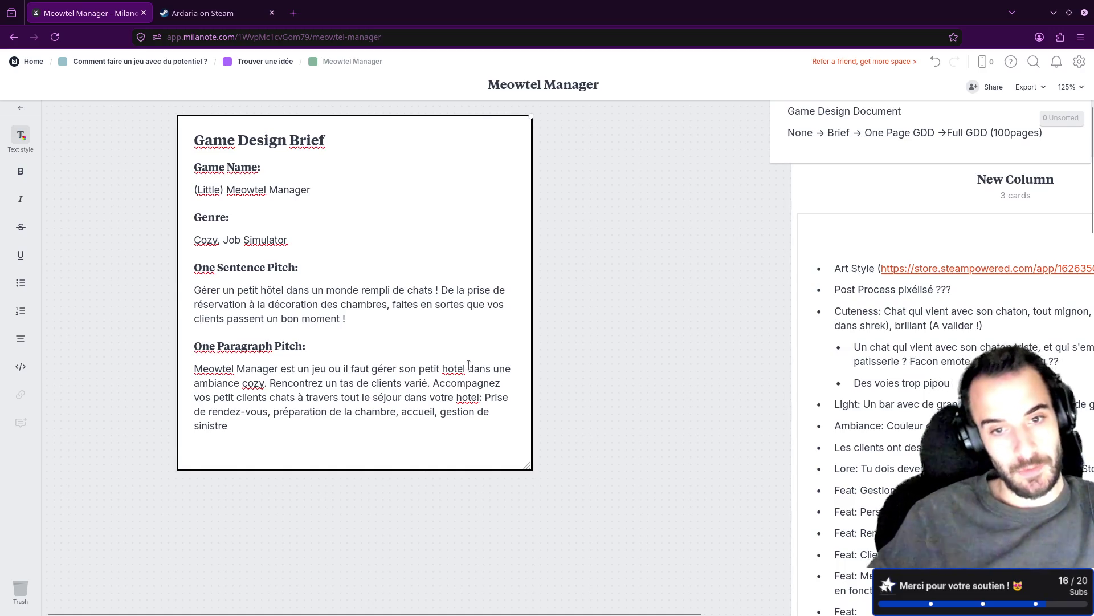
Insert 'pour chat' after the first hotel, accent it to 'hôtel', and append ', commande de repas'.
text(pour chat)
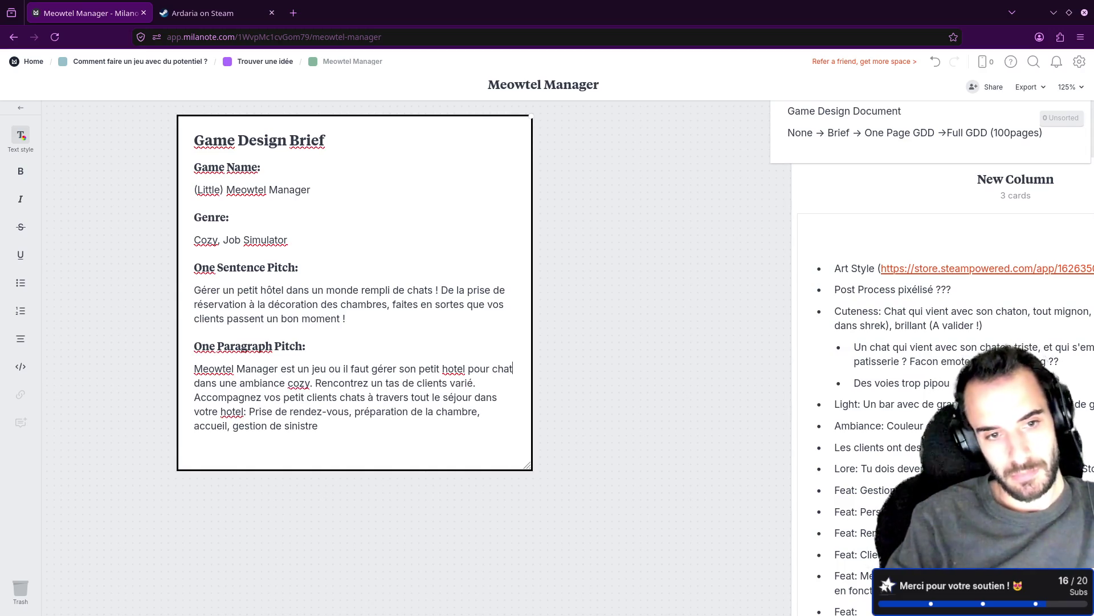
right_click(455, 369)
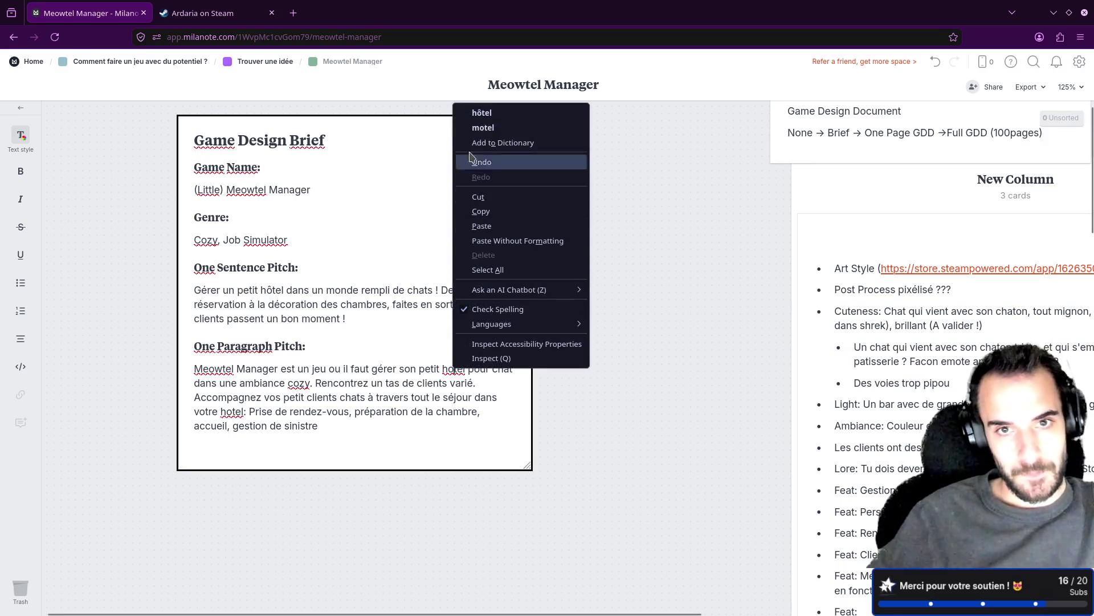
click(475, 114)
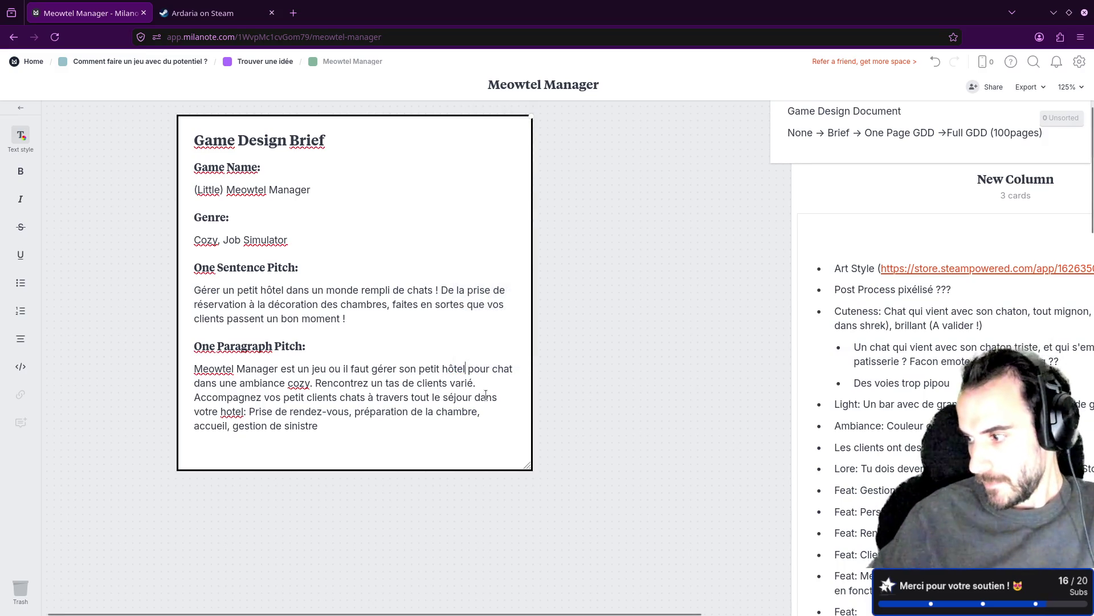
click(327, 425)
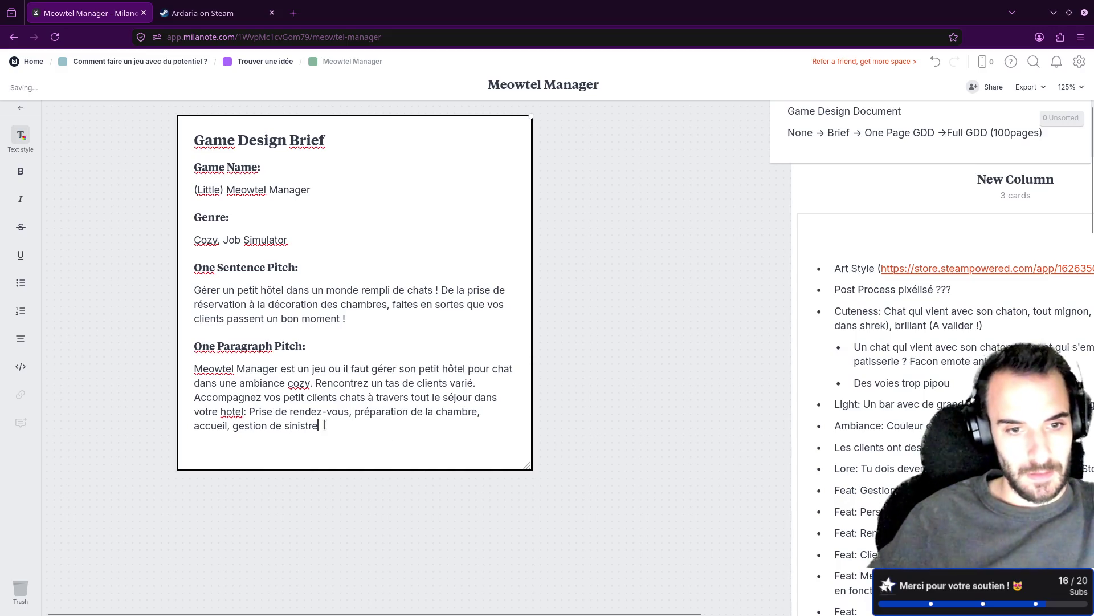
text(, command)
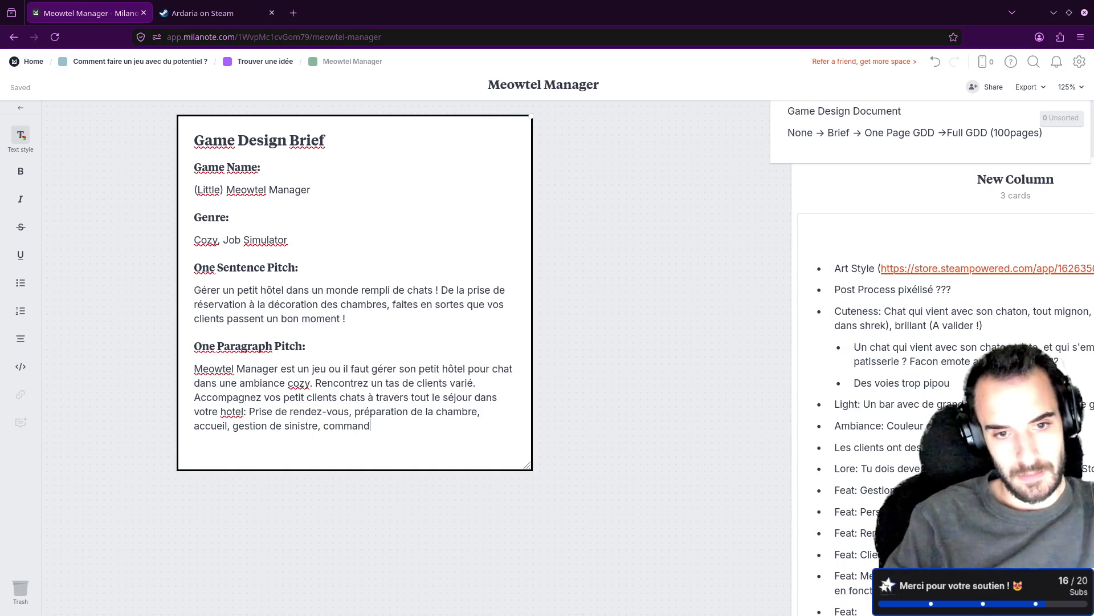
text(e de repas)
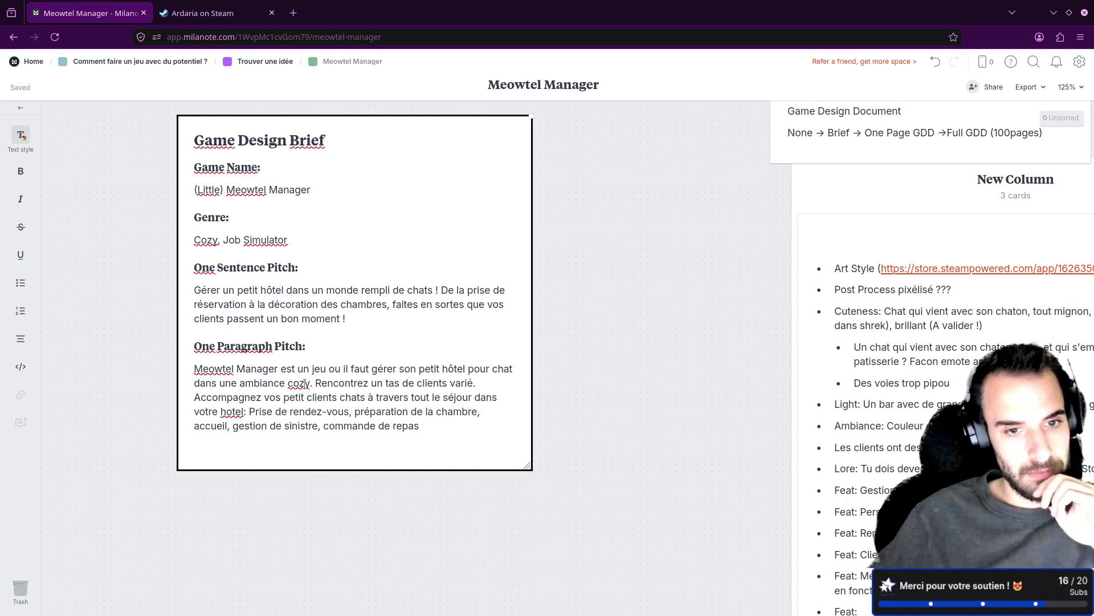
drag(314, 383, 496, 378)
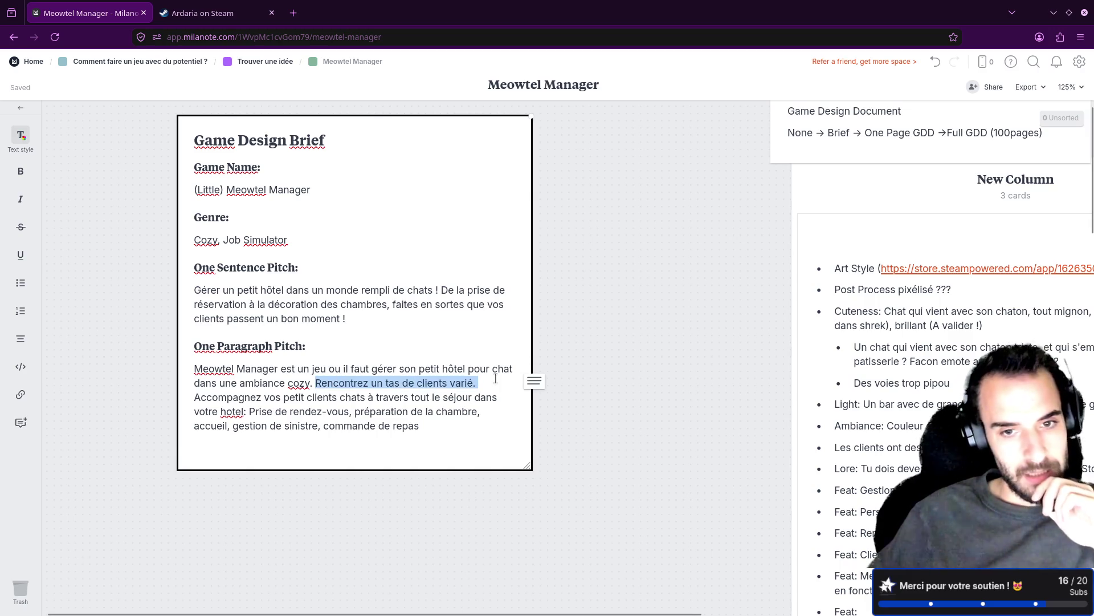
Delete 'Rencontrez un tas de clients varié.', end the pitch with a full stop, and start a new line.
key(BackSpace)
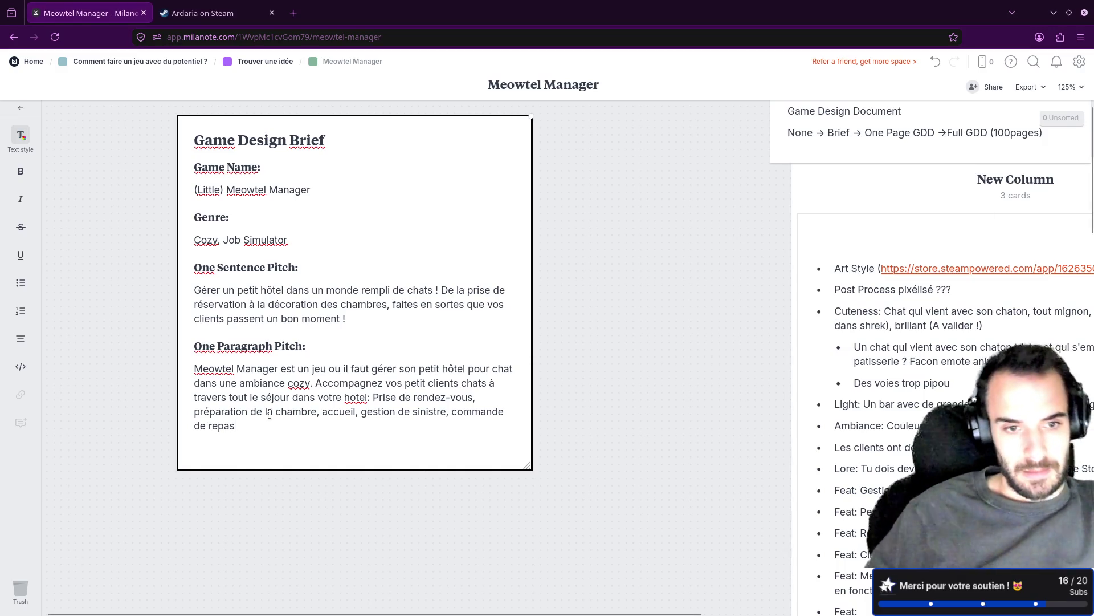
text(.)
key(Return)
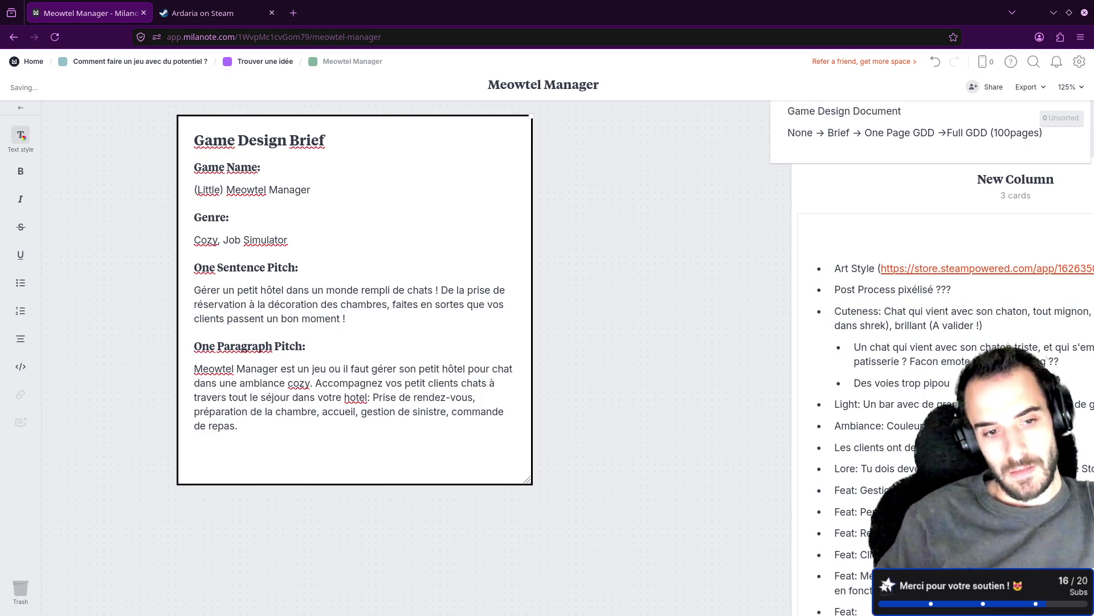
text(Ga)
key(BackSpace)
text(a)
key(BackSpace)
key(BackSpace)
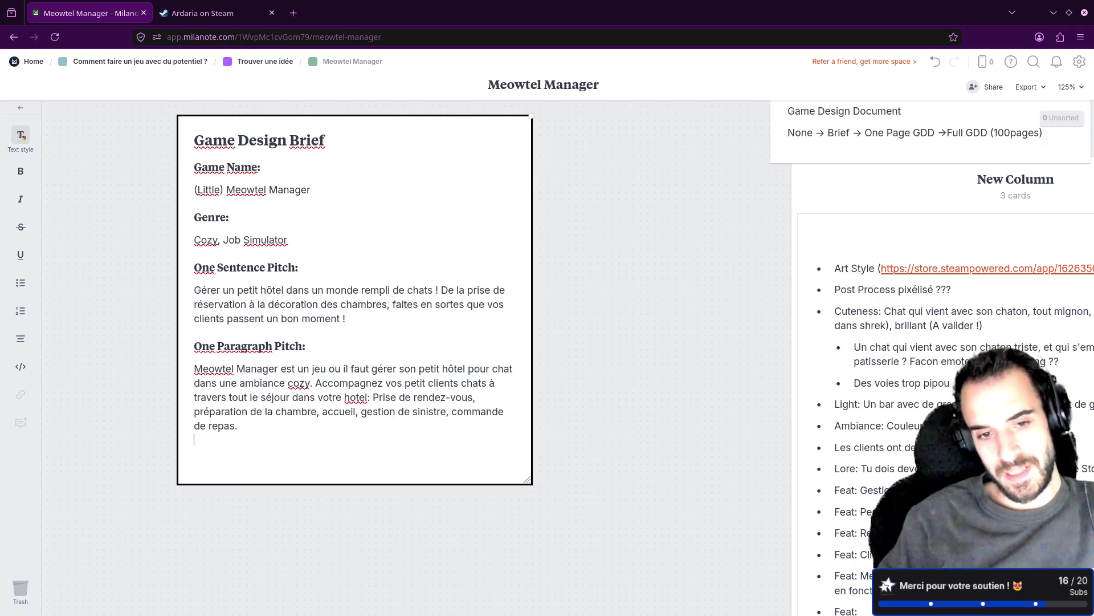
Accent the second 'hotel' to 'hôtel' and change 'cozy' to 'cosy'.
right_click(348, 398)
click(379, 140)
right_click(300, 383)
click(330, 127)
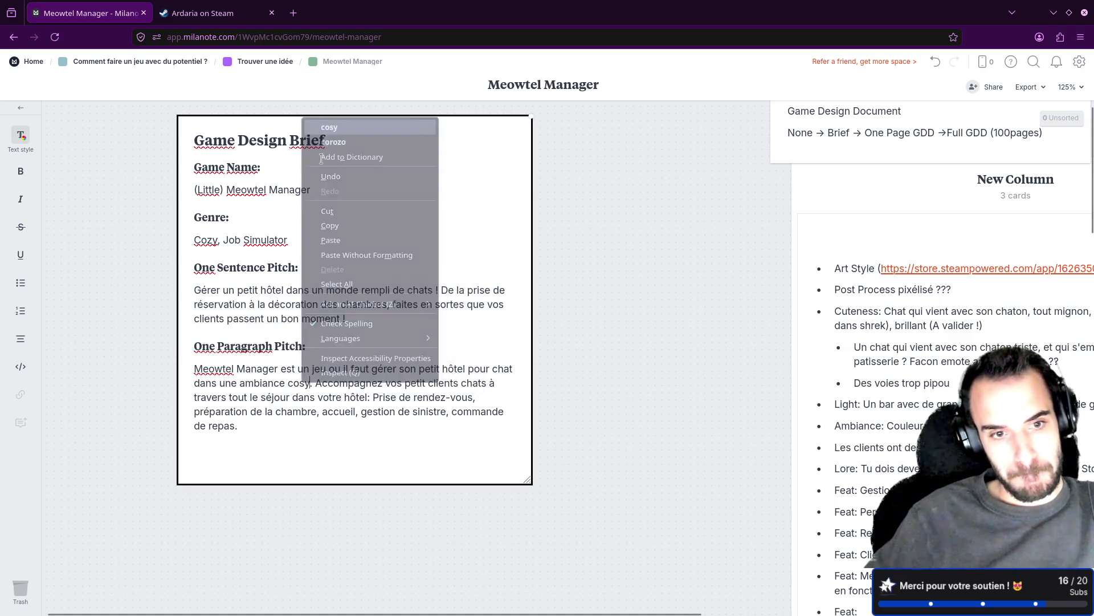
Add the line 'Vous pourrez lors de votre aventure, agrandir votre hôtel' below the pitch.
click(229, 441)
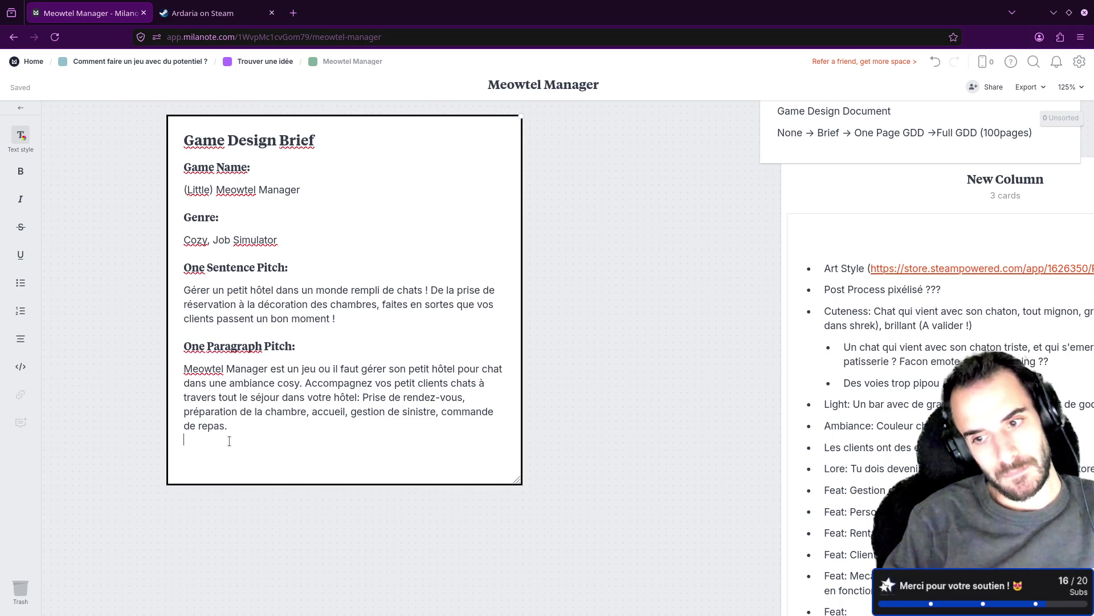
text(Vous )
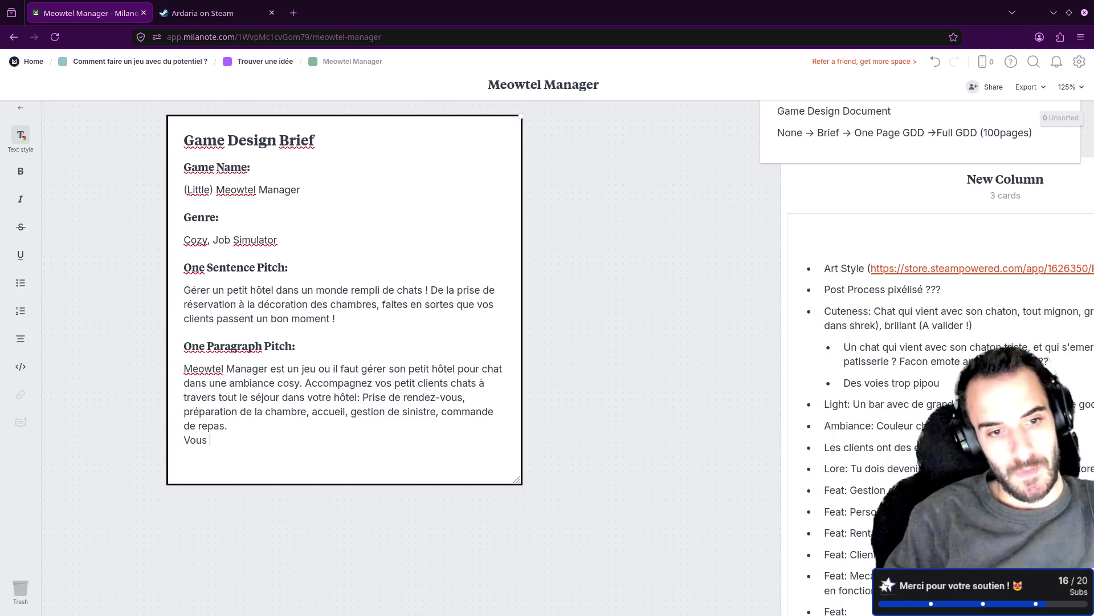
text(pourrez lors d)
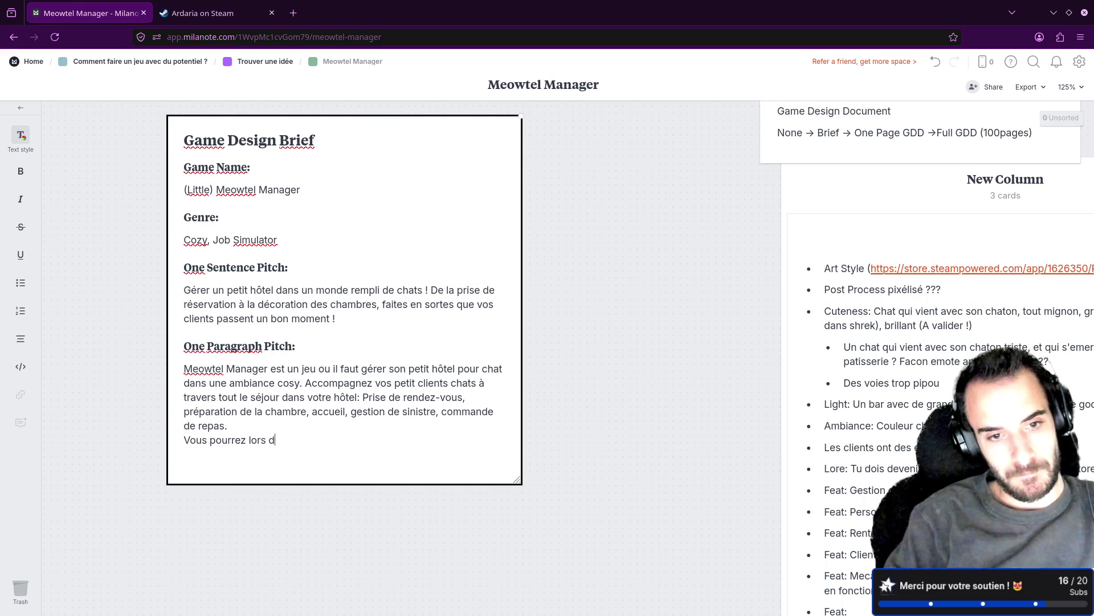
text(e votre )
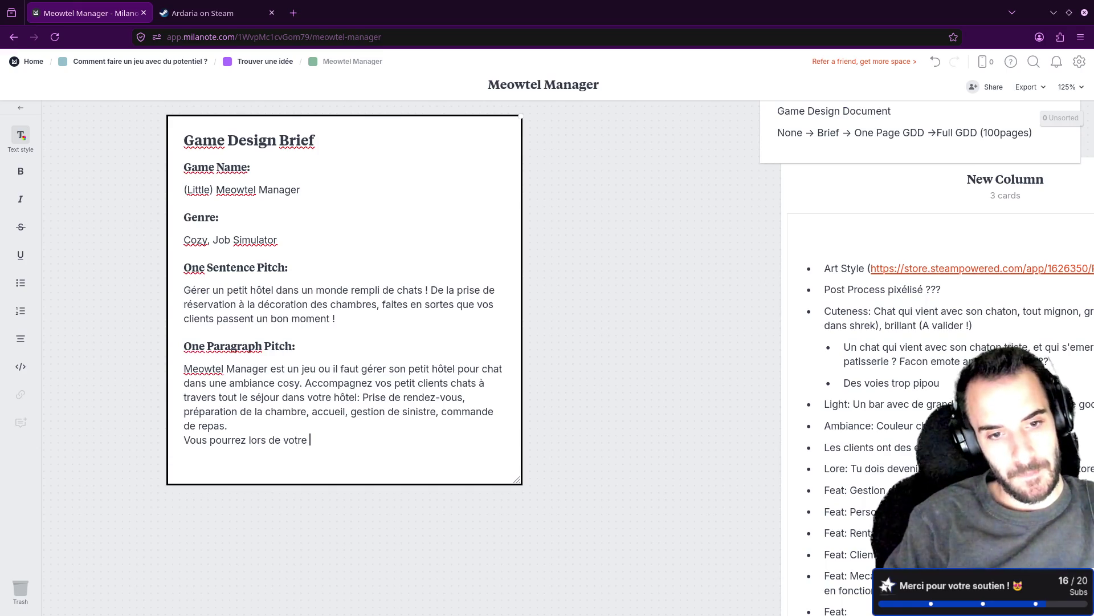
text(avent)
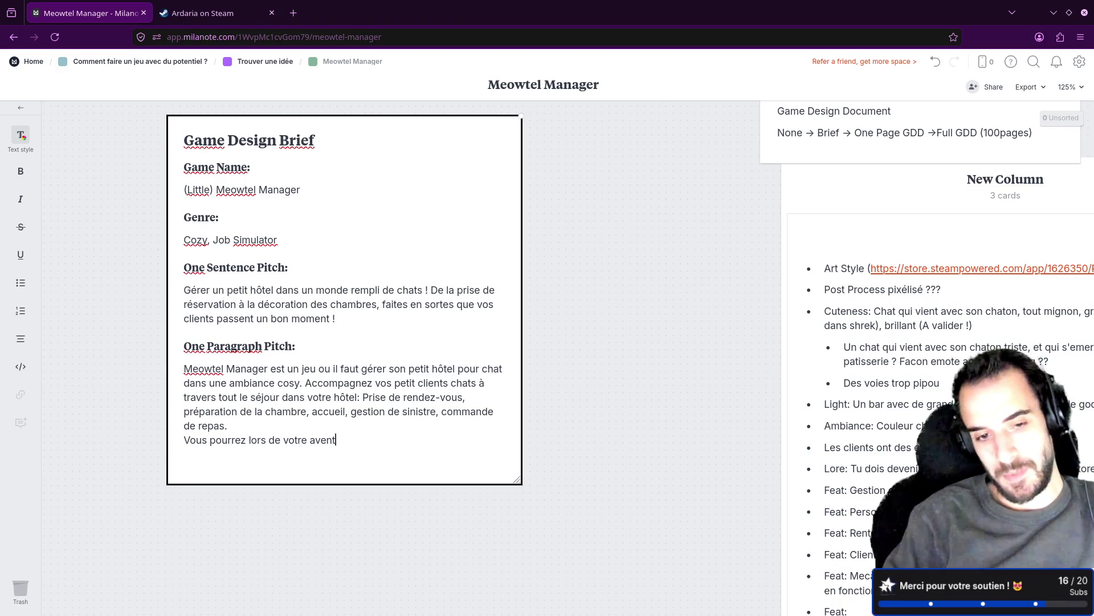
text(ure, )
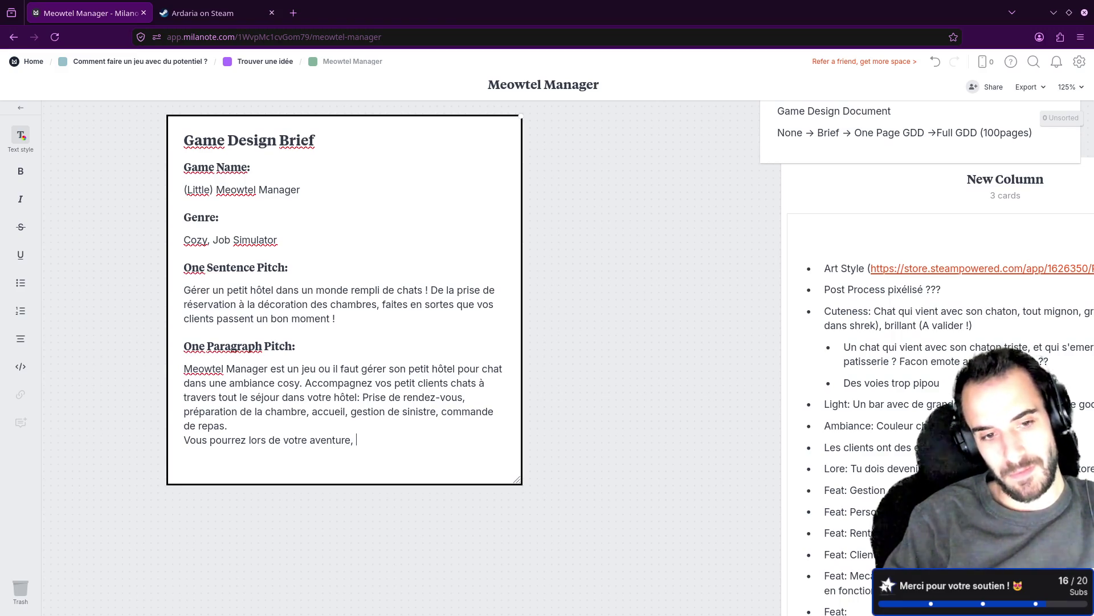
text(agr)
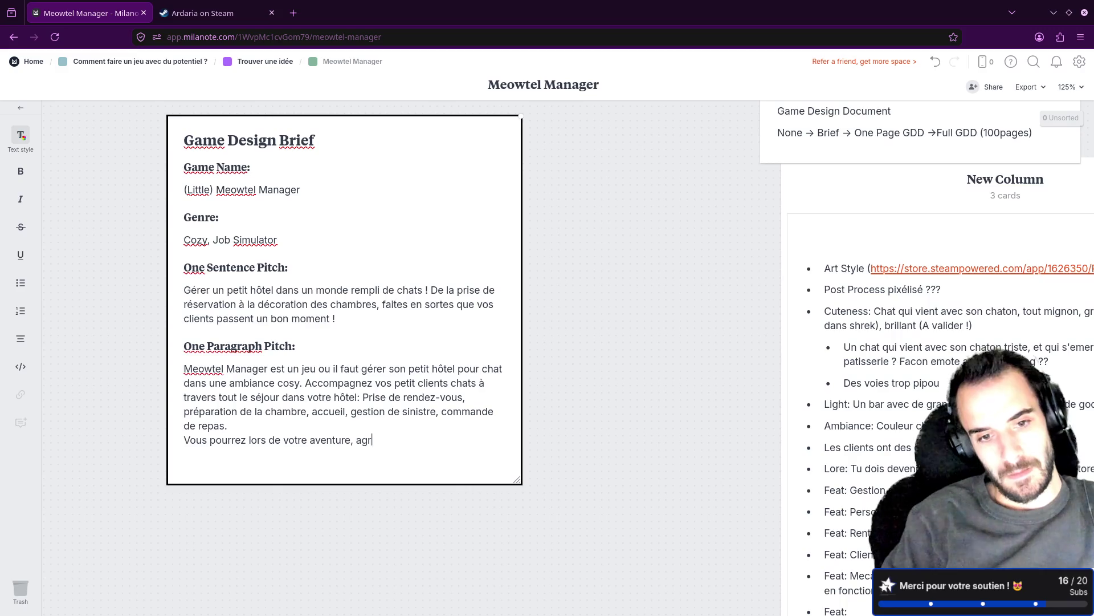
text(andir votre hotel)
right_click(435, 437)
click(456, 181)
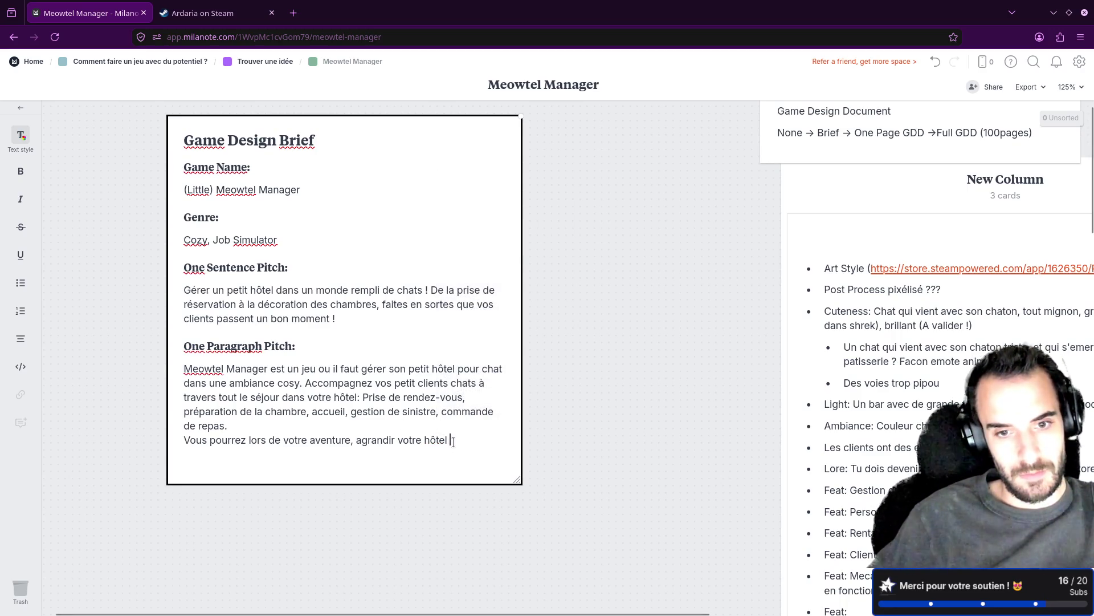
key(BackSpace)
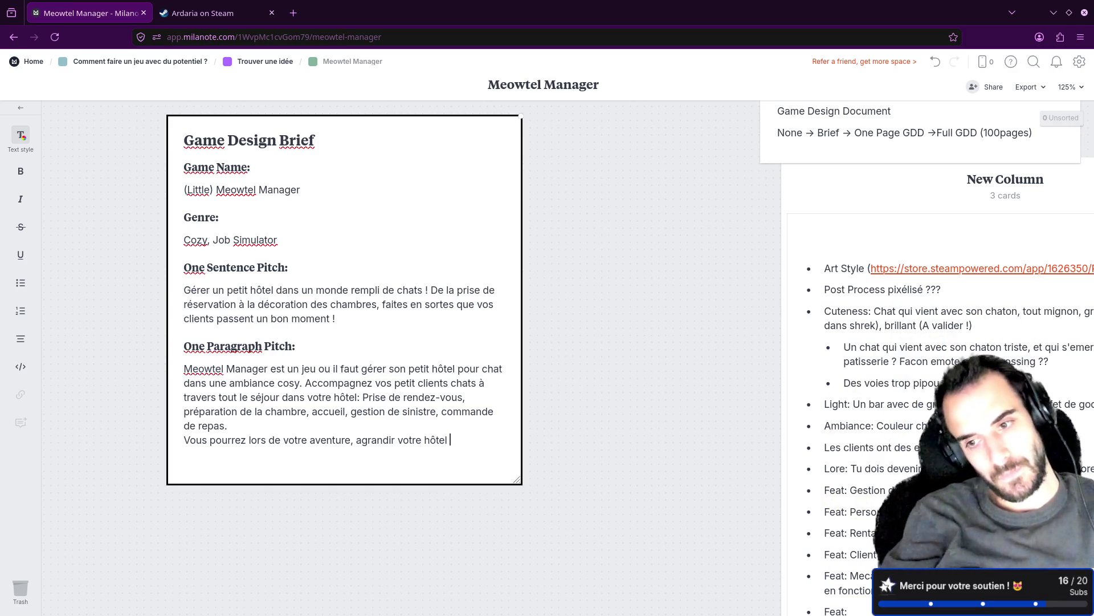
Browse the three feature-idea cards in the notes column and select the 'New Column' title.
scroll(668, 430, down, 2)
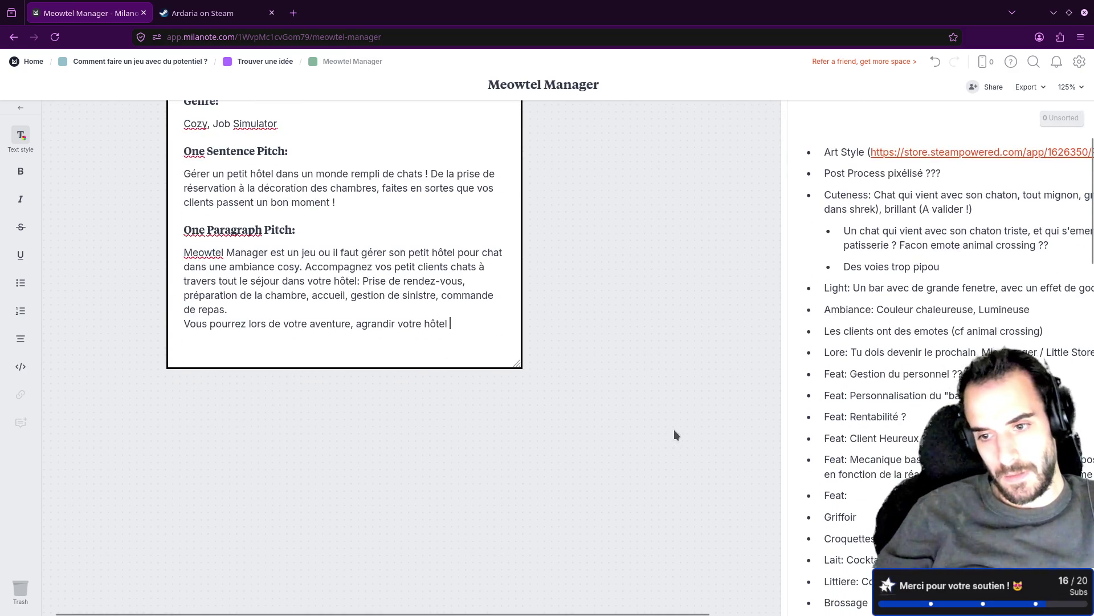
click(672, 428)
mouse_move(685, 441)
mouse_down()
mouse_move(350, 264)
mouse_move(244, 238)
mouse_move(217, 391)
mouse_move(234, 477)
mouse_move(238, 418)
mouse_up()
scroll(239, 417, down, 3)
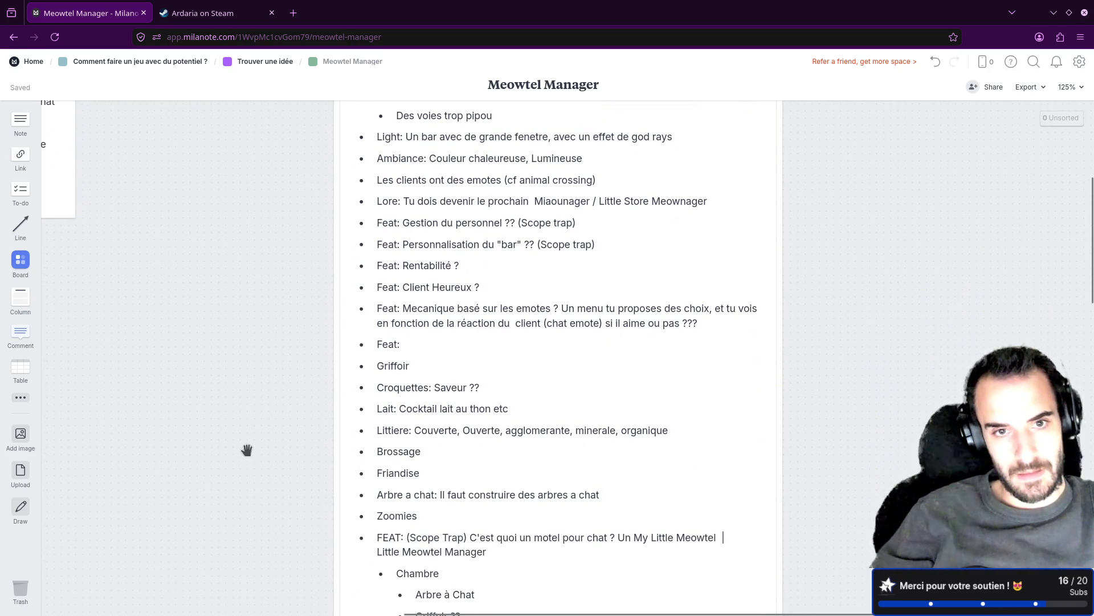
scroll(244, 414, down, 5)
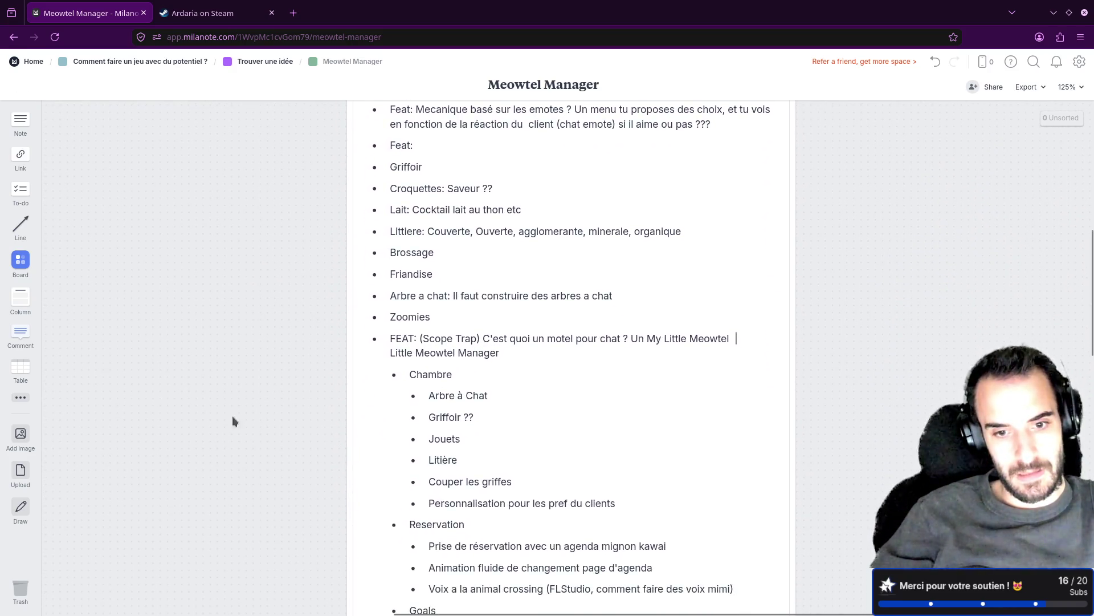
scroll(238, 284, up, 10)
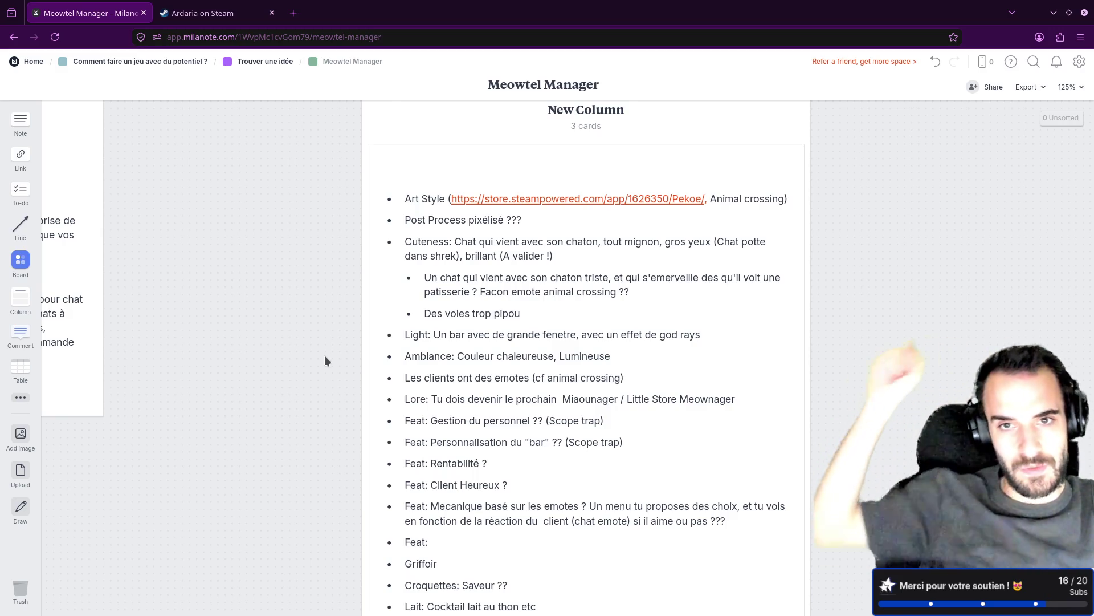
scroll(286, 322, up, 1)
scroll(287, 322, up, 2)
double_click(570, 201)
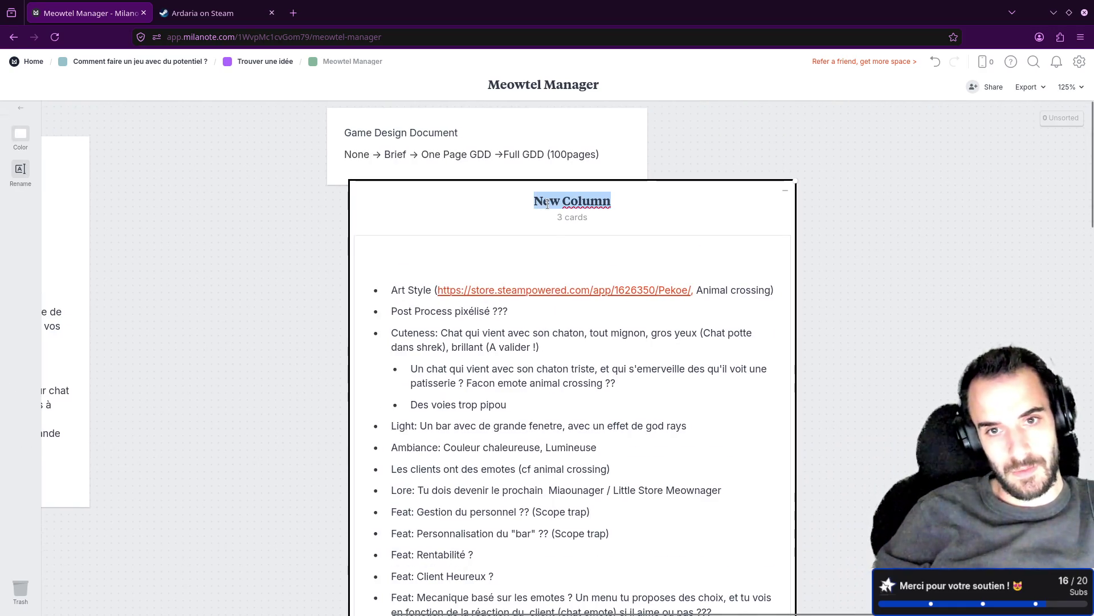
Retitle the column 'Prise de note Random' and pan back to the Game Design Brief.
text(Prise de n)
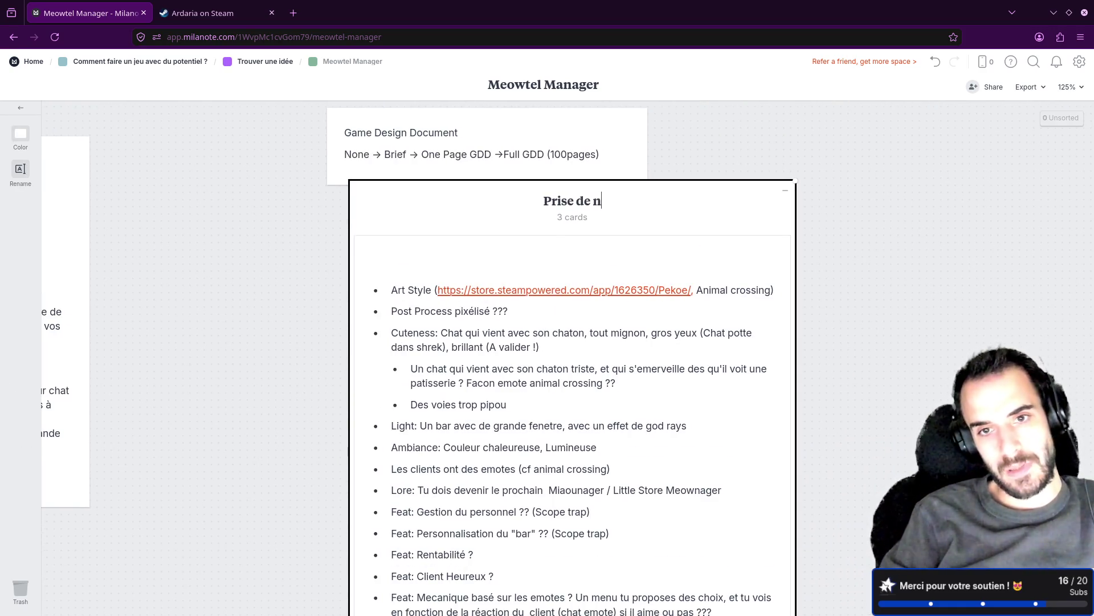
text(ote Random)
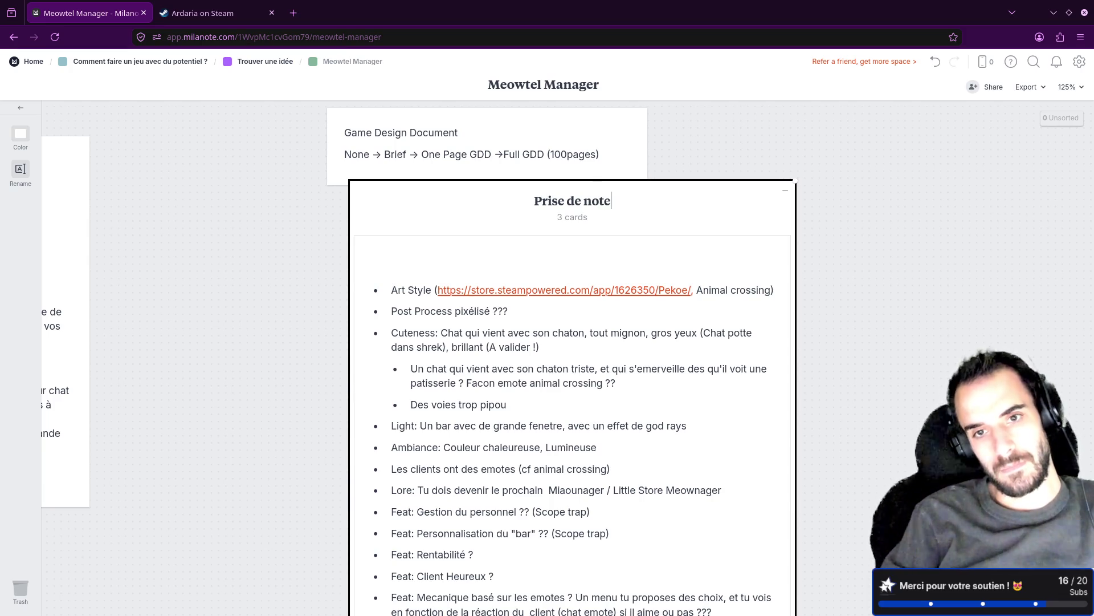
click(228, 357)
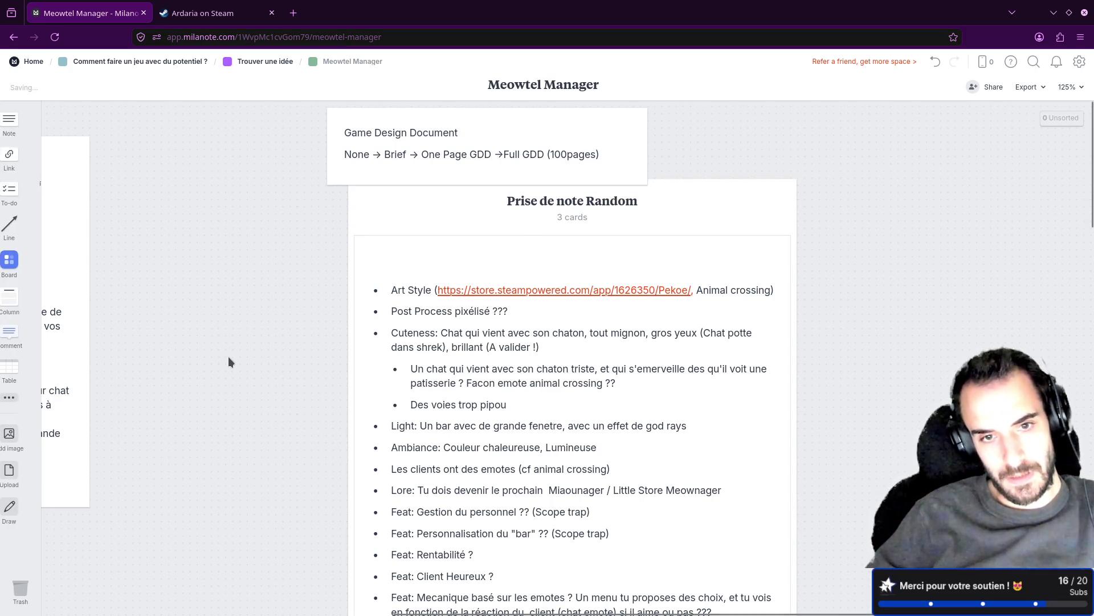
scroll(251, 344, down, 4)
mouse_move(274, 310)
mouse_down()
mouse_move(498, 268)
mouse_move(765, 362)
mouse_up()
drag(590, 314, 593, 317)
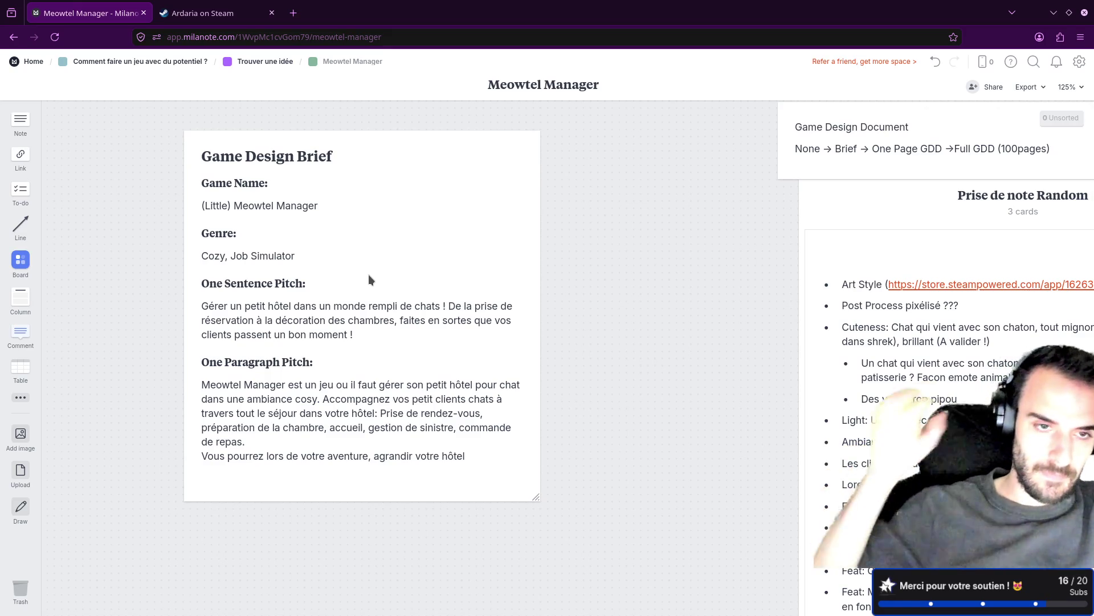
Below the genre line, add an 'Art Style' heading with the text '3D Low Poly, pixelated shader ?'.
scroll(649, 392, down, 3)
scroll(580, 318, up, 3)
click(278, 226)
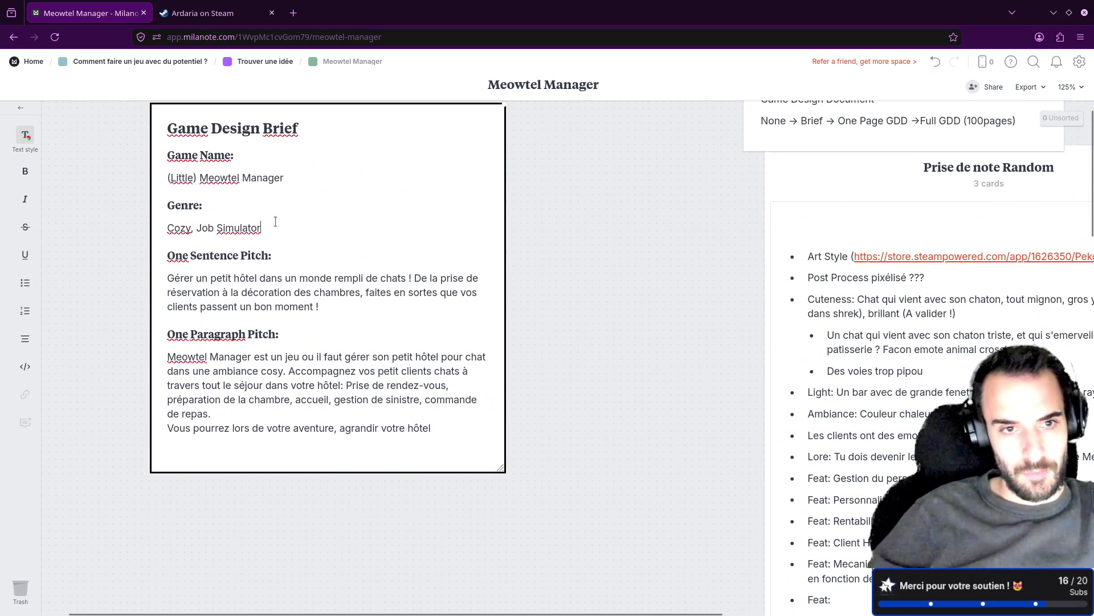
key(Return)
text(Ar)
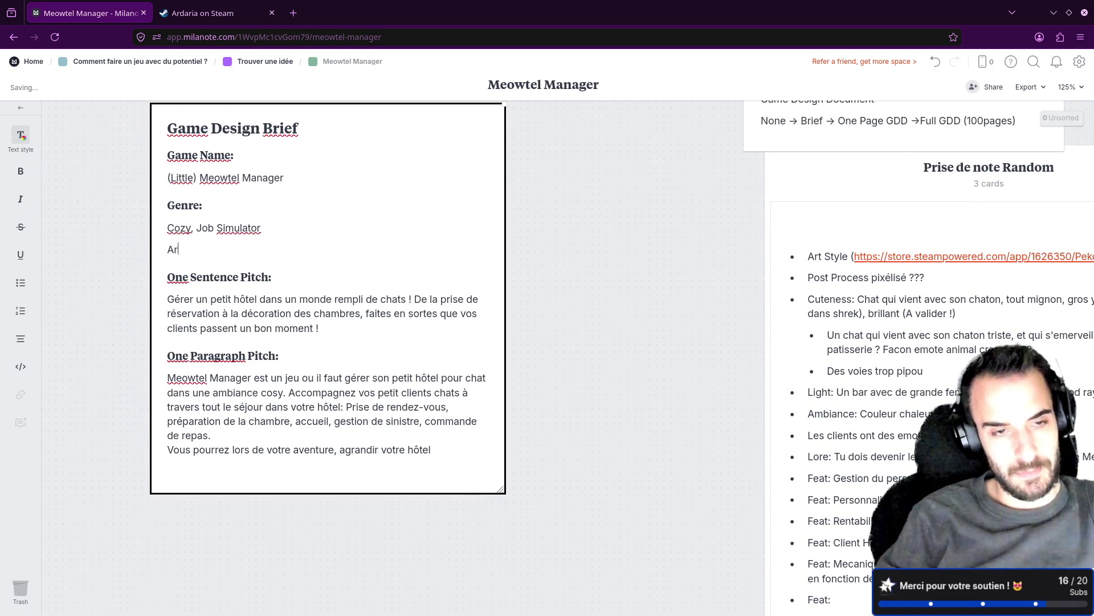
text(t Style)
key(ctrl+alt+2)
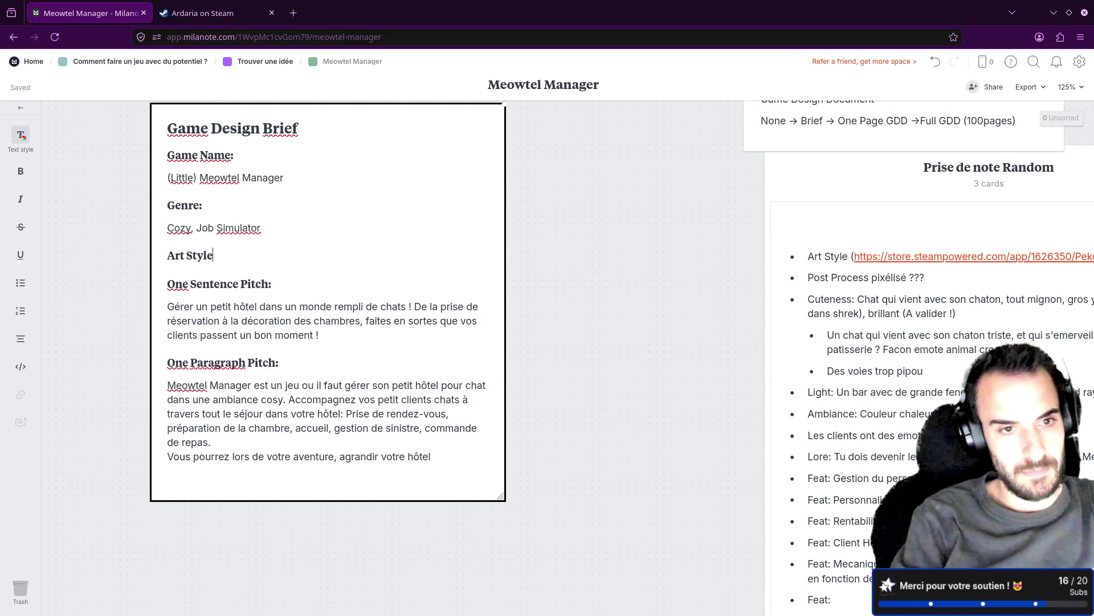
key(Return)
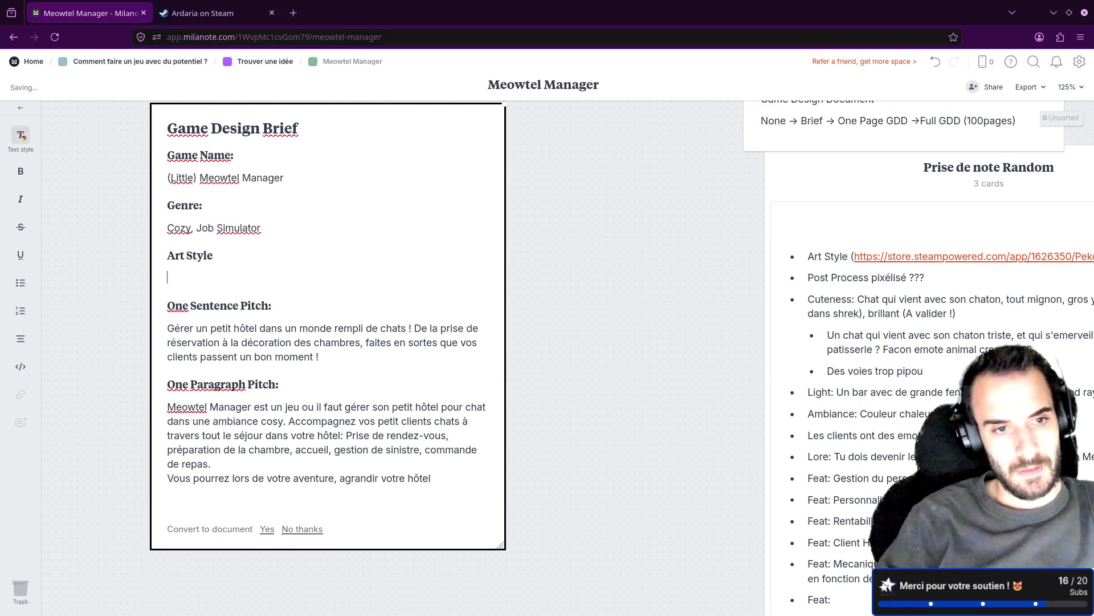
text(3D Low Poly, pixelate)
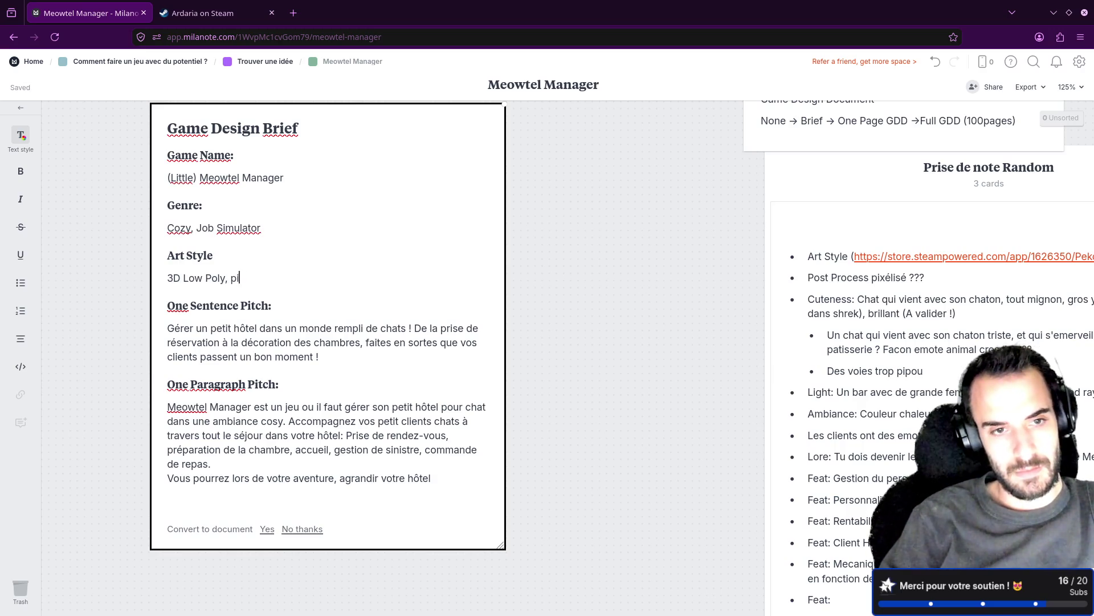
text(d )
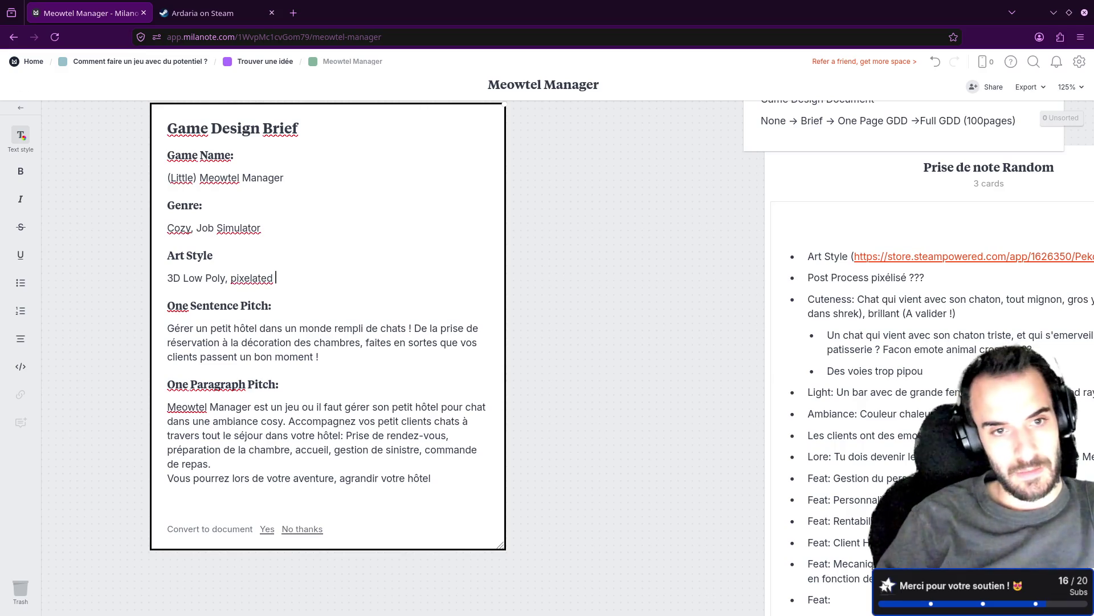
text(shader ?)
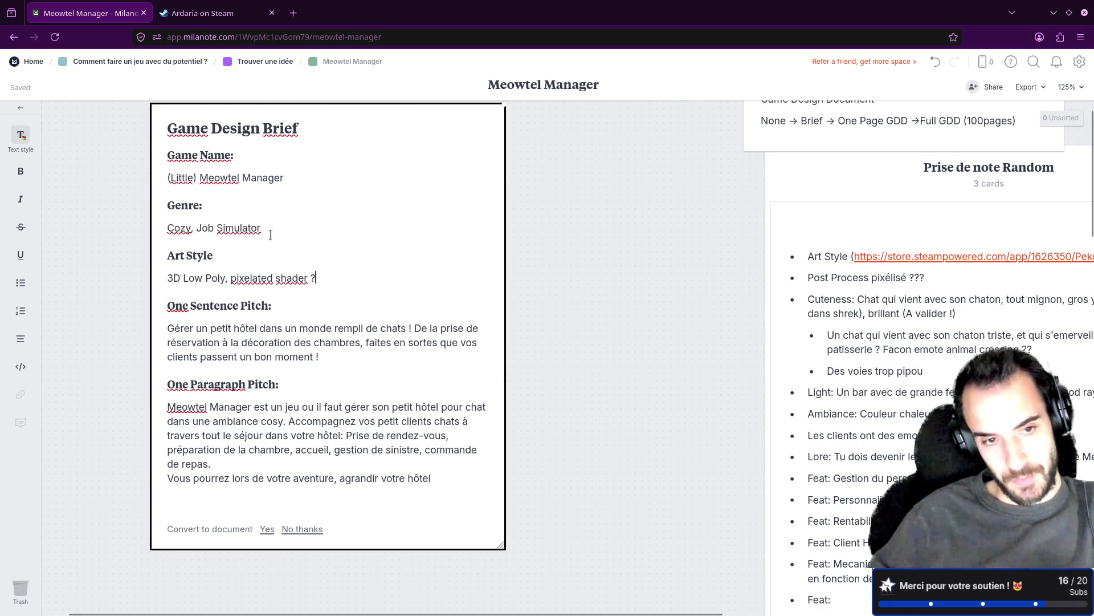
click(584, 310)
mouse_move(662, 370)
mouse_down()
mouse_move(614, 294)
mouse_move(440, 335)
mouse_move(306, 102)
mouse_up()
scroll(320, 245, down, 3)
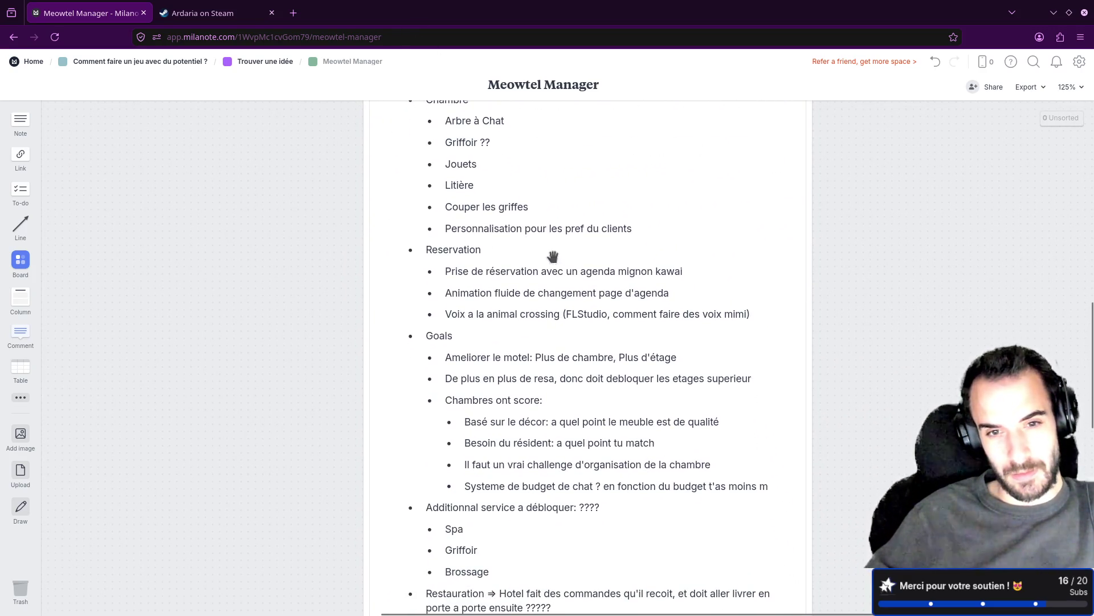
scroll(298, 398, down, 2)
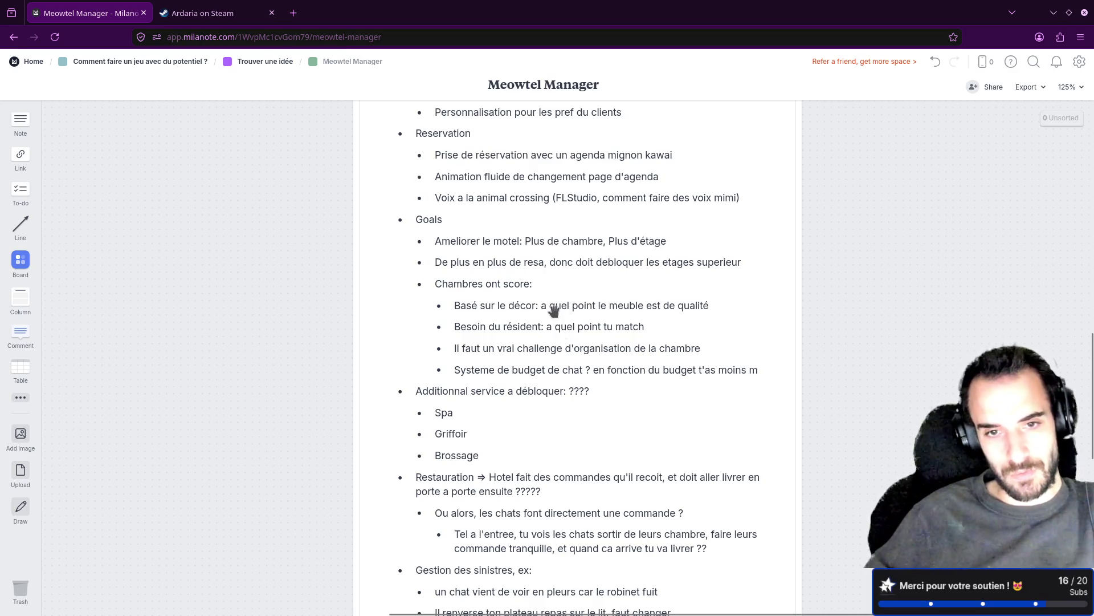
scroll(553, 310, down, 5)
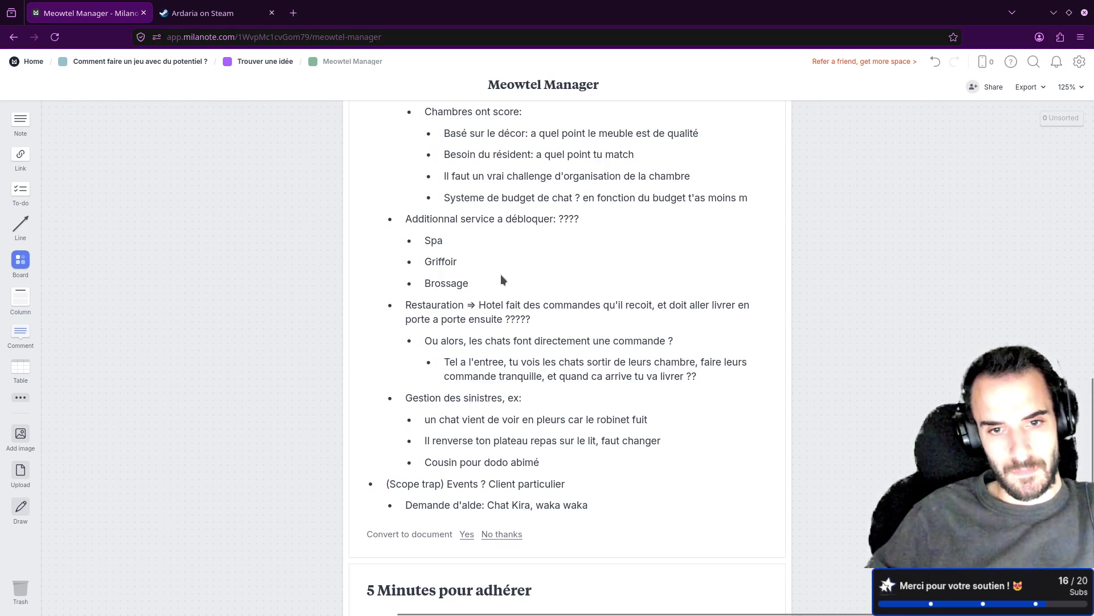
scroll(484, 311, down, 2)
mouse_move(452, 310)
mouse_down()
mouse_move(442, 359)
mouse_move(456, 213)
mouse_move(465, 270)
mouse_up()
scroll(464, 269, up, 10)
scroll(422, 354, left, 10)
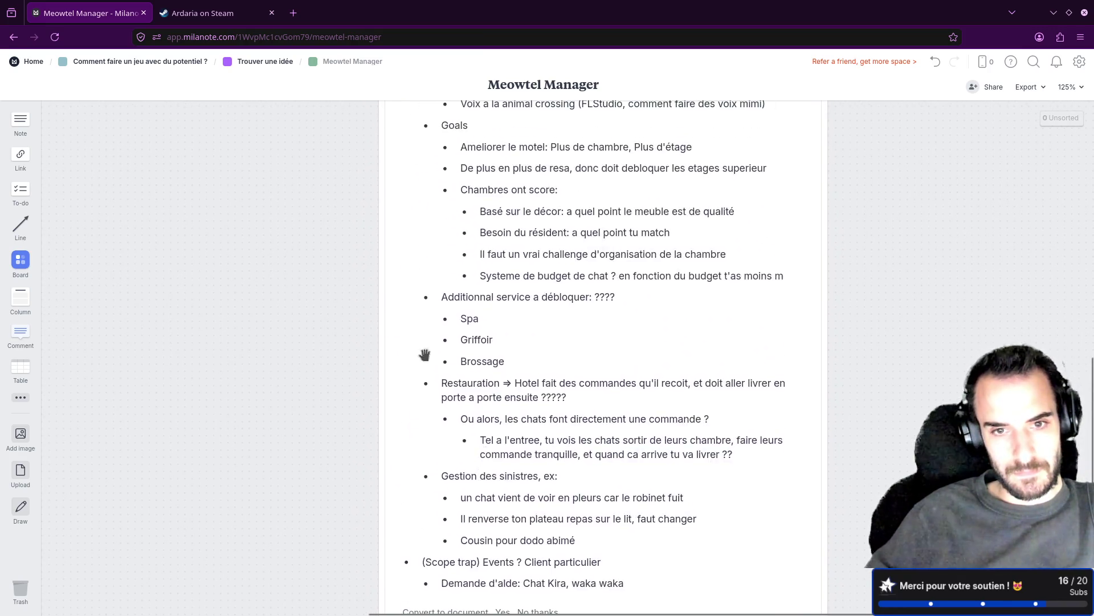
scroll(399, 359, up, 5)
scroll(399, 359, left, 3)
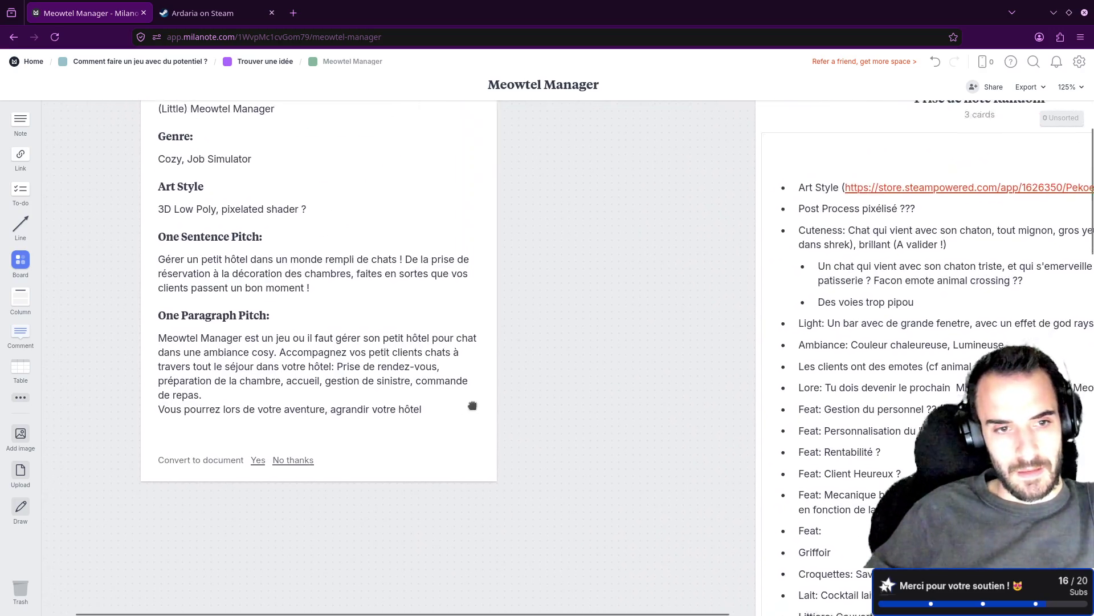
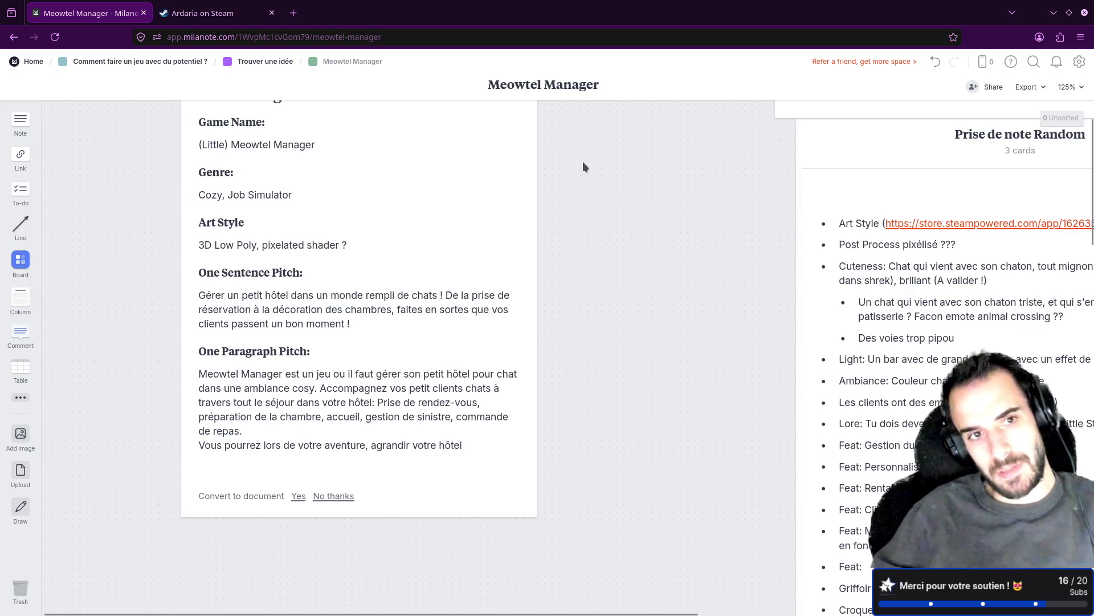
Decline converting the Game Design Brief into a document and shift the brief card slightly left.
scroll(582, 325, up, 2)
scroll(579, 276, down, 2)
scroll(405, 254, up, 2)
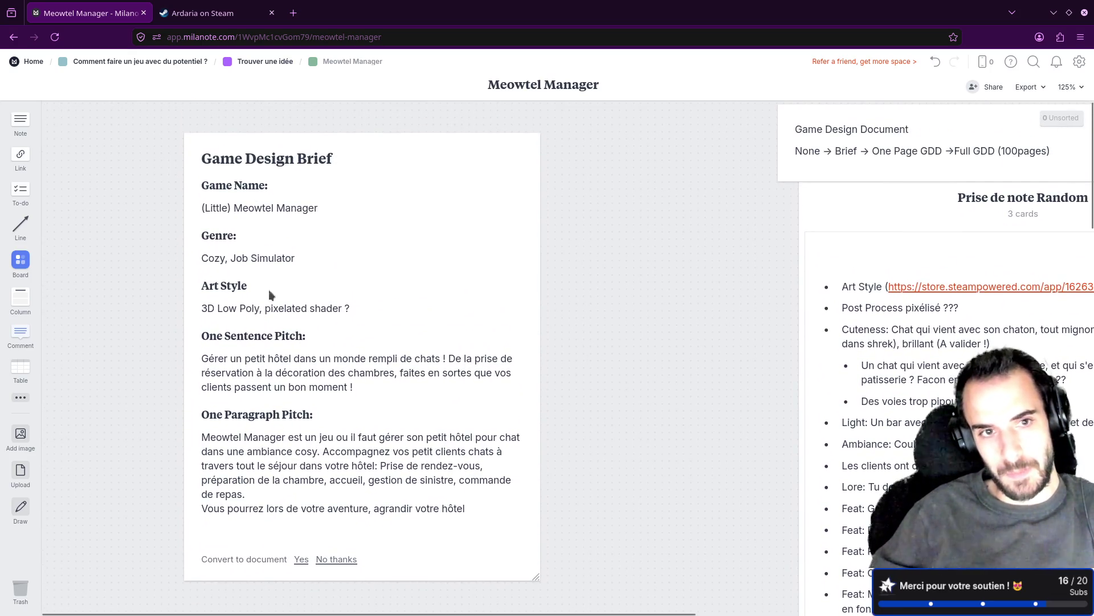
scroll(462, 289, down, 1)
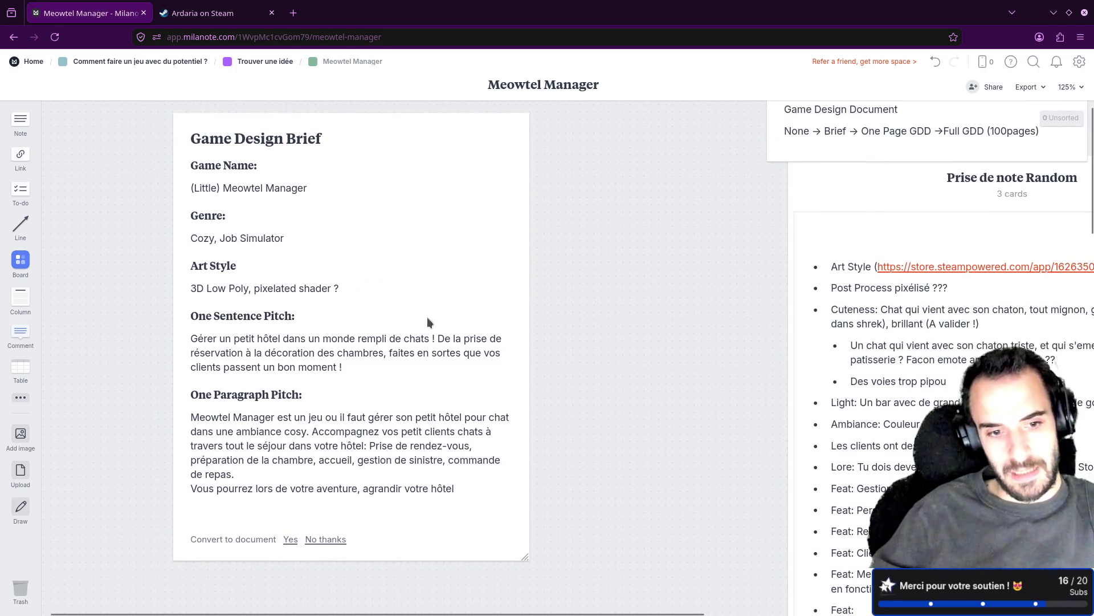
click(325, 540)
click(422, 305)
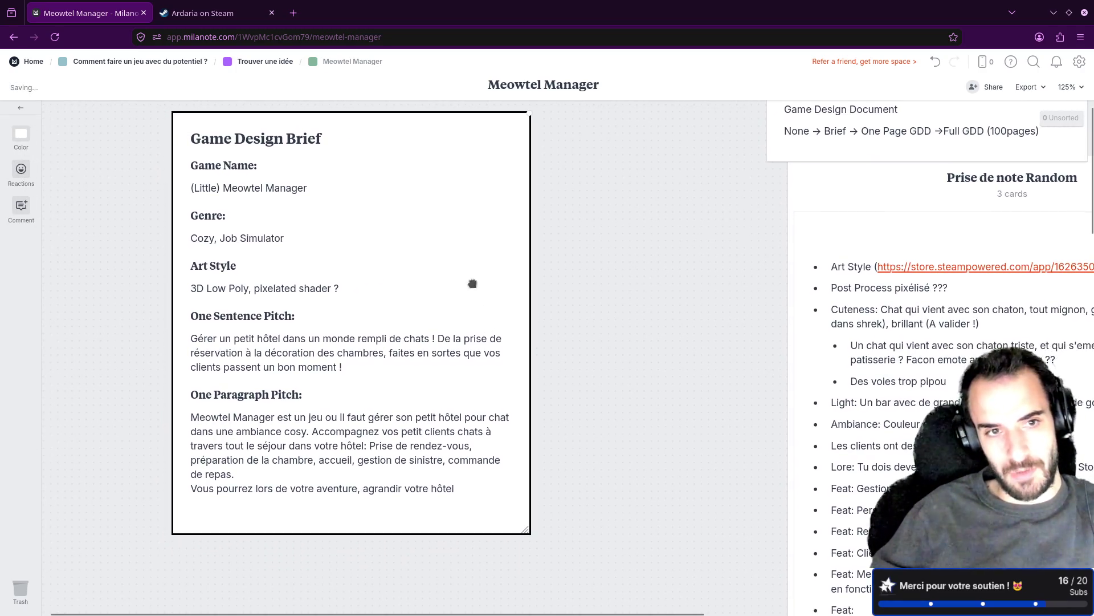
scroll(471, 285, up, 1)
mouse_move(444, 307)
mouse_down()
mouse_move(381, 279)
mouse_move(365, 293)
mouse_move(374, 308)
mouse_up()
click(694, 447)
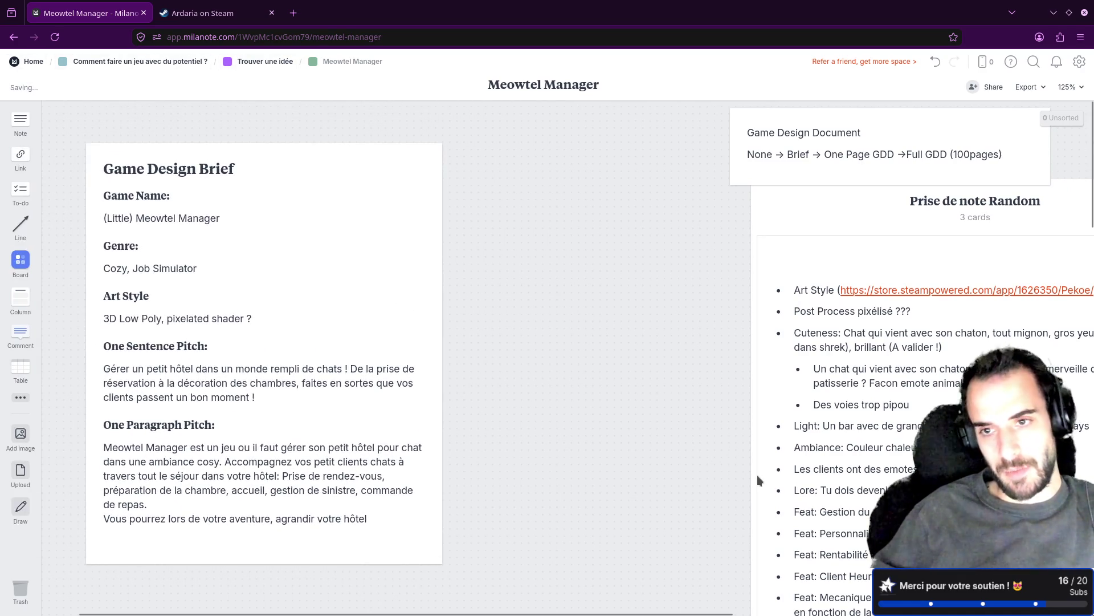
Move the Game Design Document card aside and drop a new empty note right of the brief.
scroll(719, 531, down, 15)
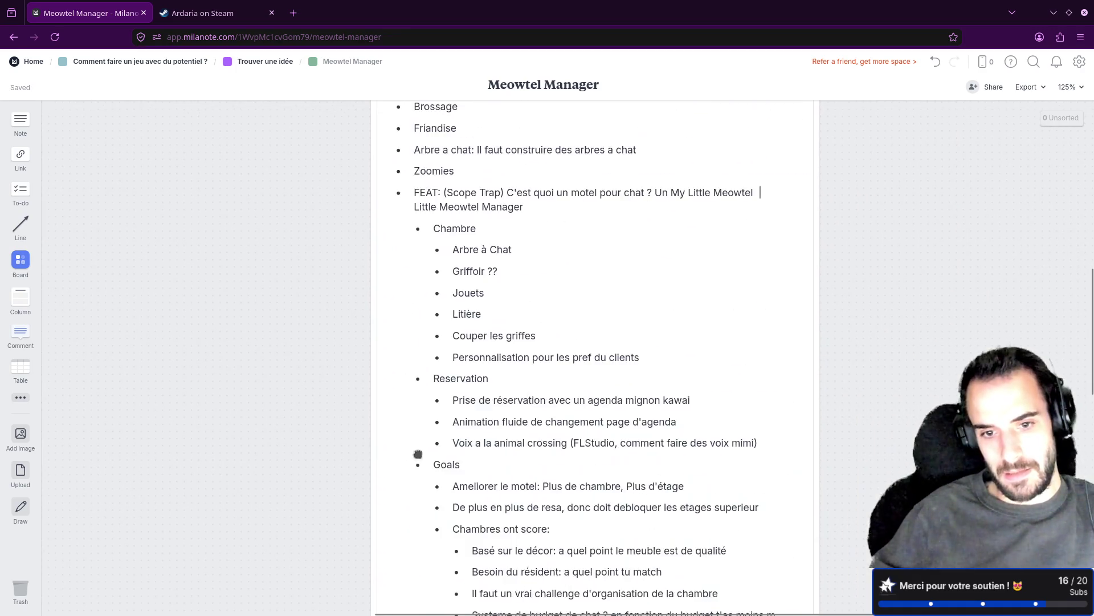
scroll(371, 296, down, 3)
scroll(344, 386, up, 12)
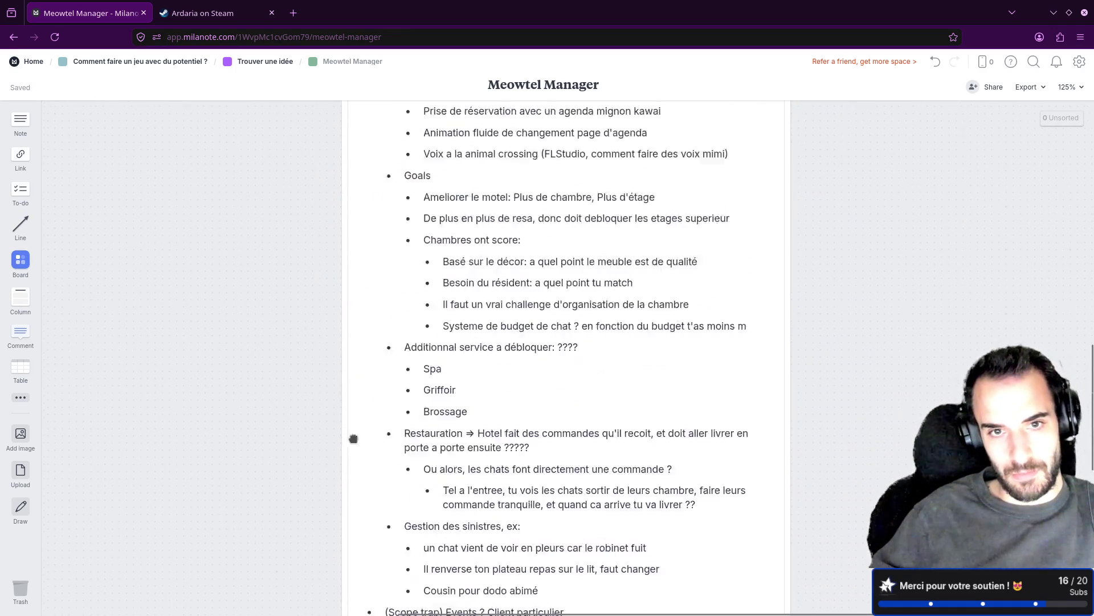
scroll(341, 398, up, 10)
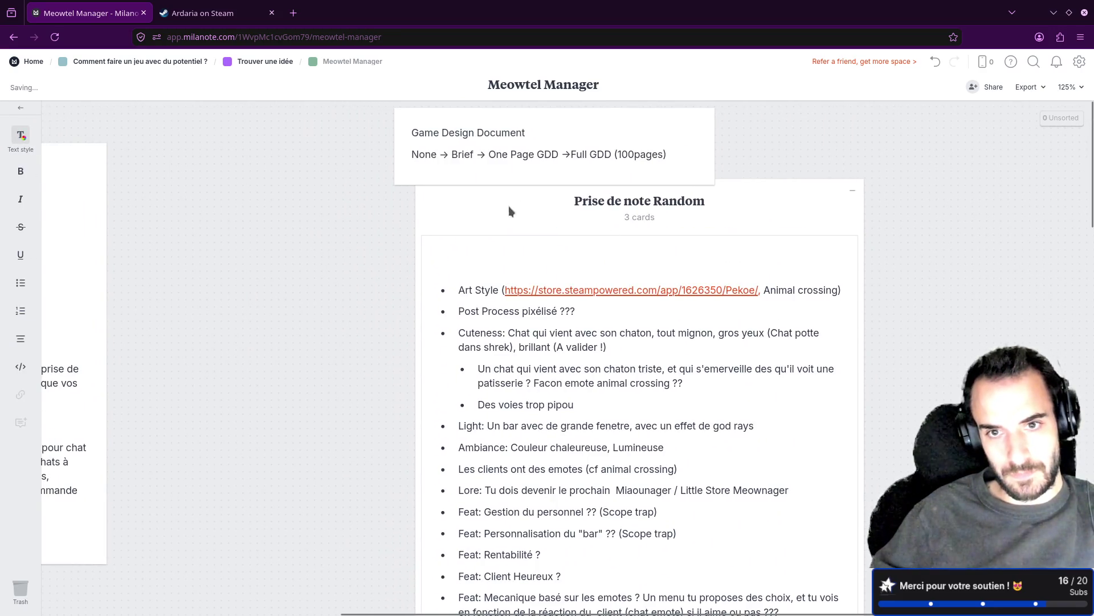
scroll(336, 434, down, 5)
click(402, 582)
click(300, 361)
scroll(300, 361, up, 5)
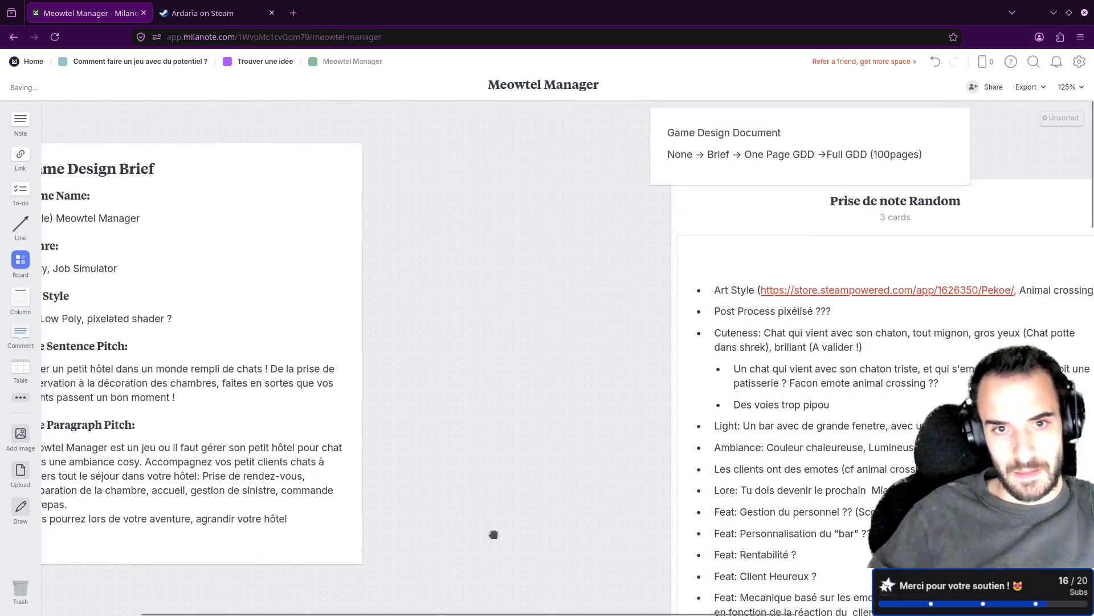
scroll(418, 253, left, 3)
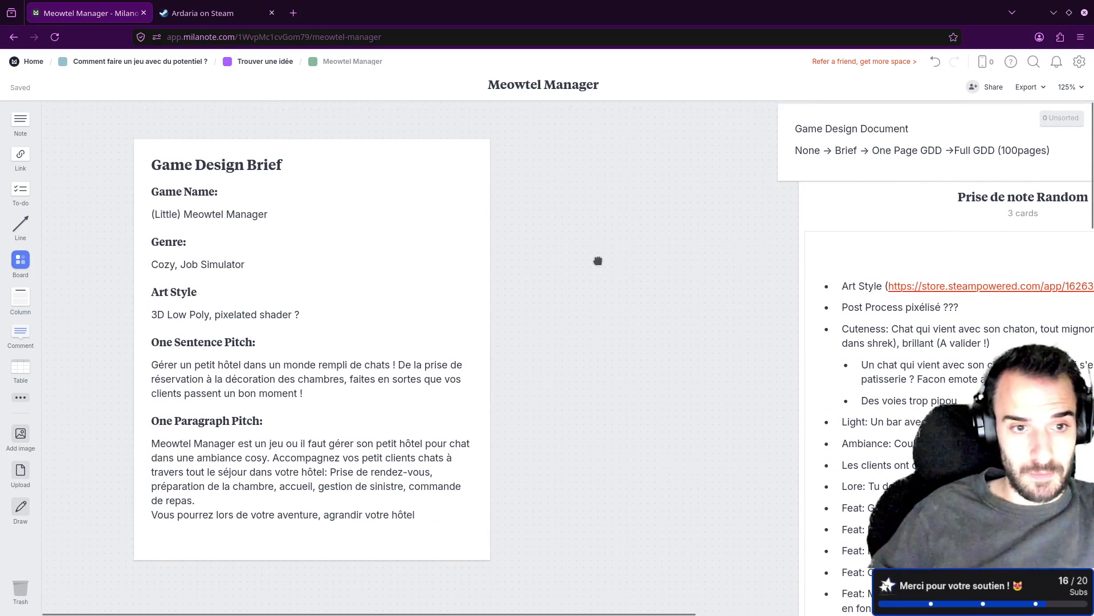
mouse_move(832, 209)
mouse_down()
mouse_move(840, 436)
mouse_move(940, 557)
mouse_move(934, 446)
mouse_move(721, 416)
mouse_move(512, 406)
mouse_move(538, 375)
mouse_up()
scroll(582, 422, up, 5)
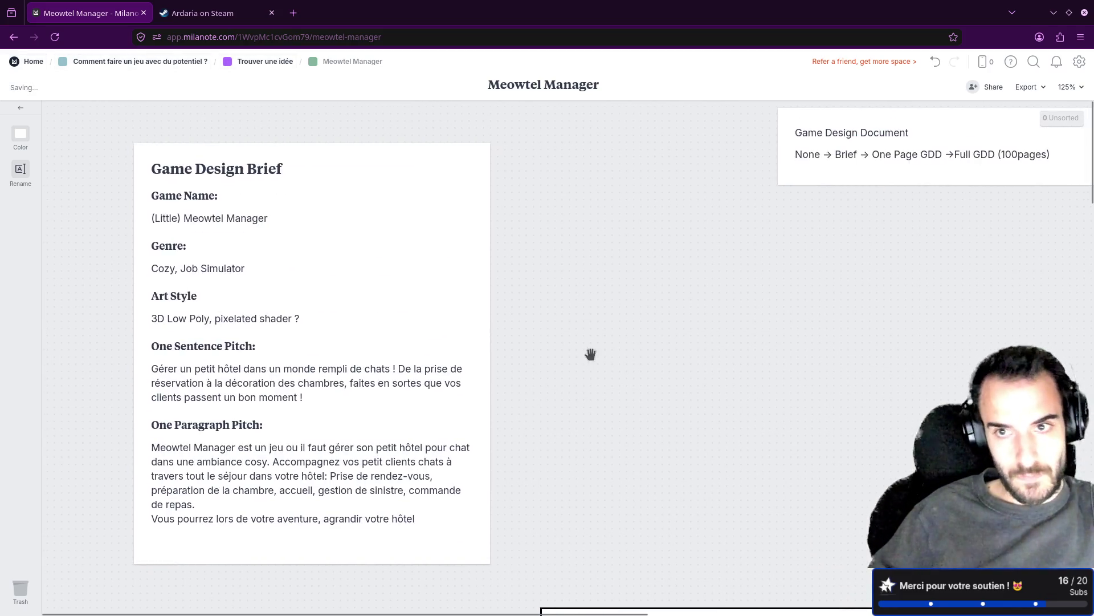
mouse_move(842, 166)
mouse_down()
mouse_move(824, 159)
mouse_move(625, 286)
mouse_up()
drag(18, 120, 577, 204)
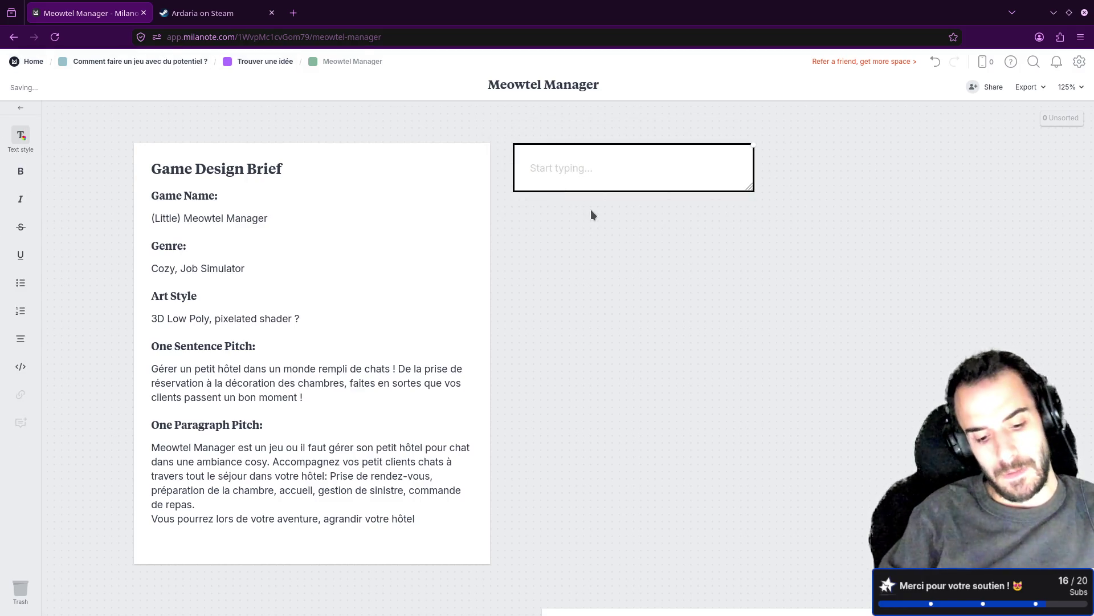
Title the note '5 secondes pour impressionner' as a heading, glance at Trouver une idée, then add a new line.
text(5)
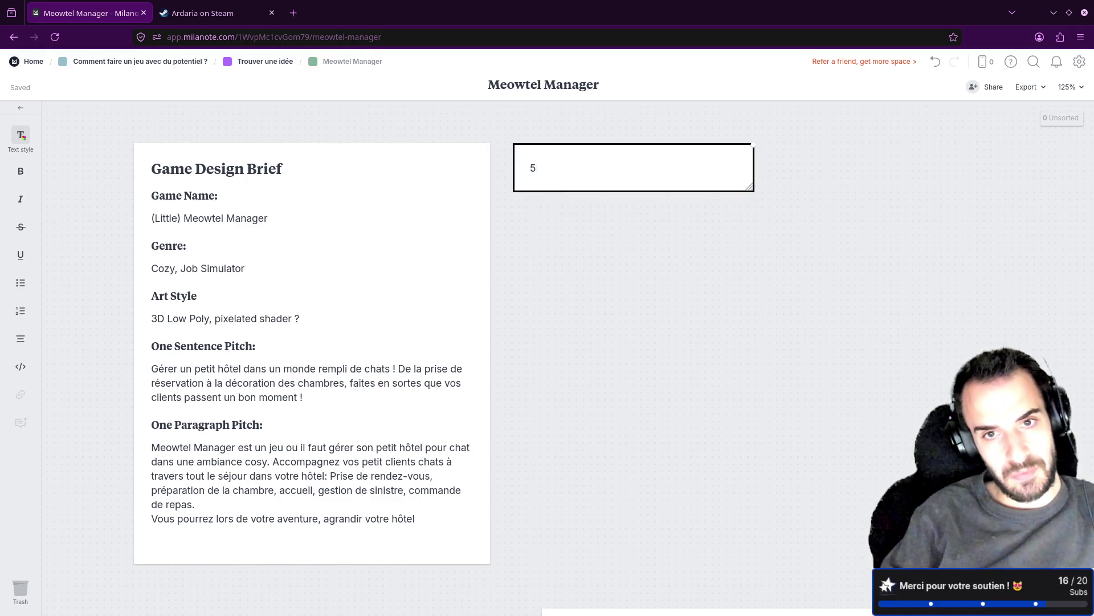
text( sec)
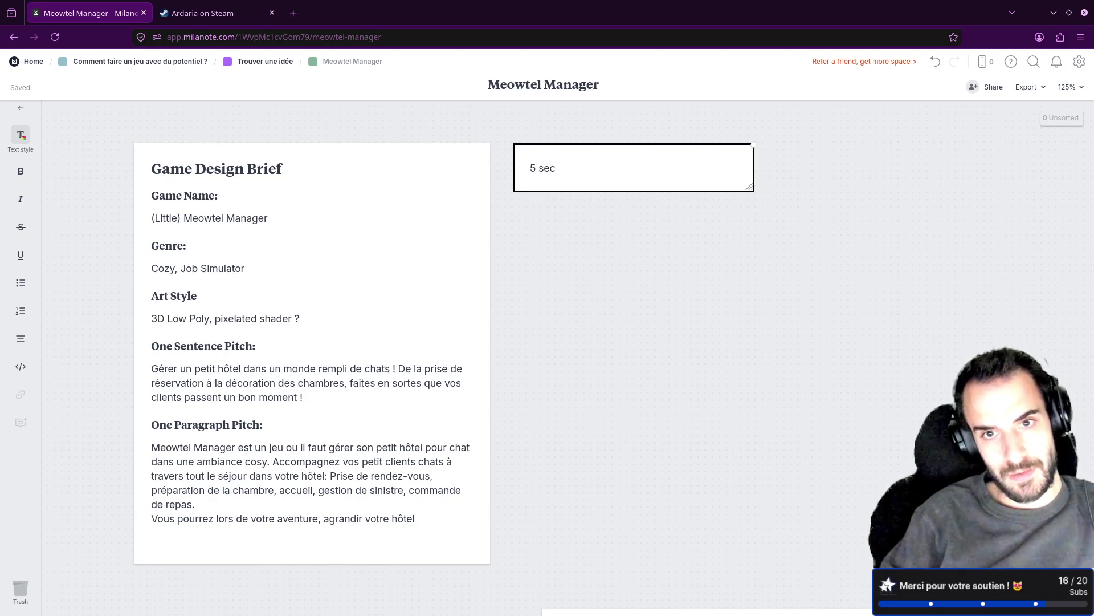
text(ondes pour impres)
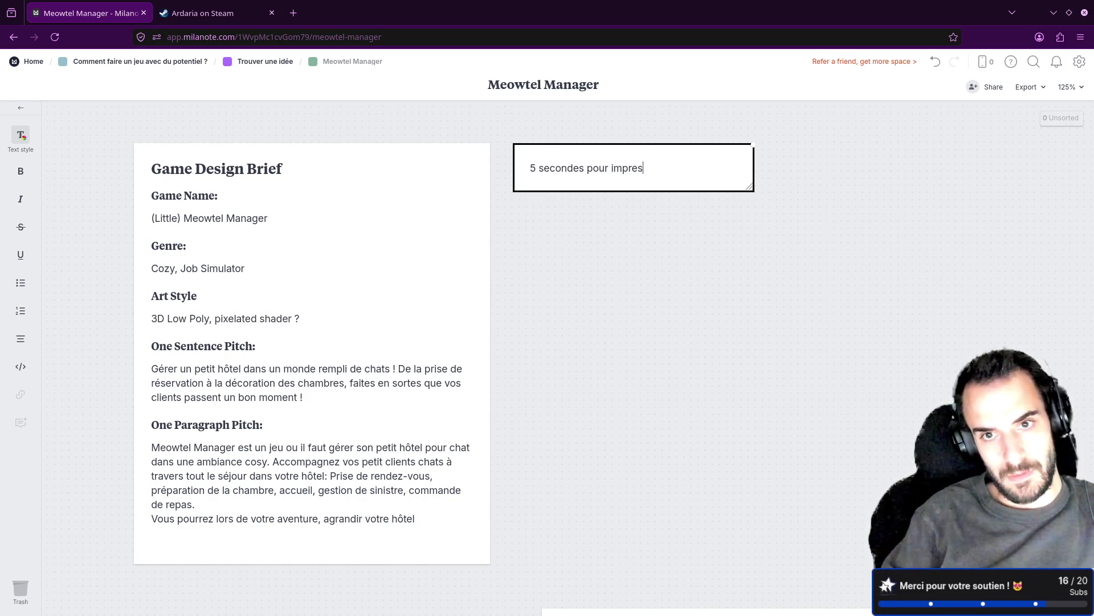
text(sionner)
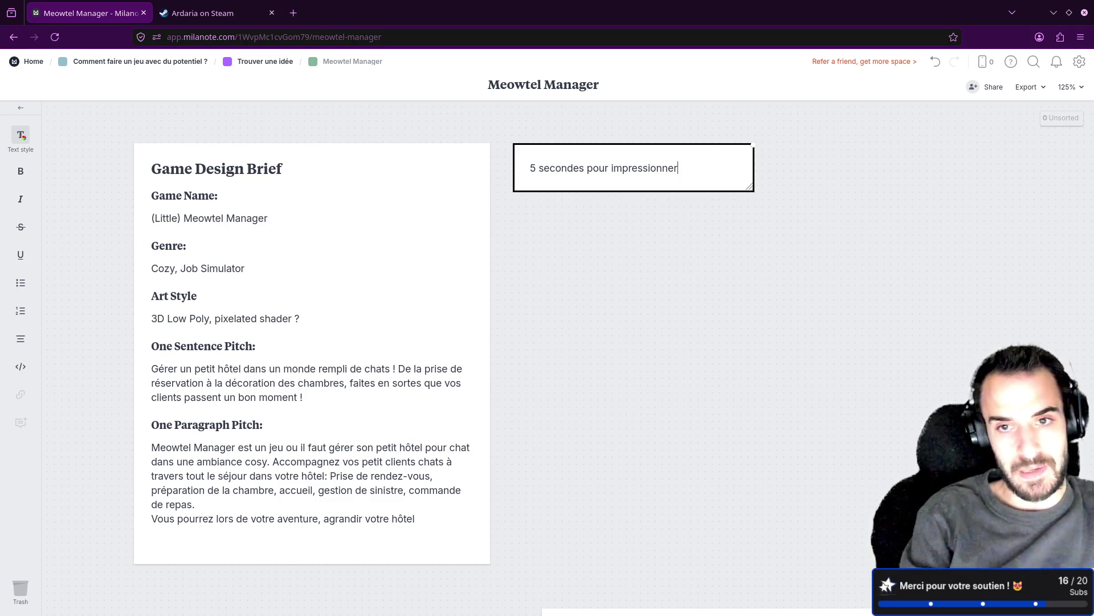
key(ctrl+alt+2)
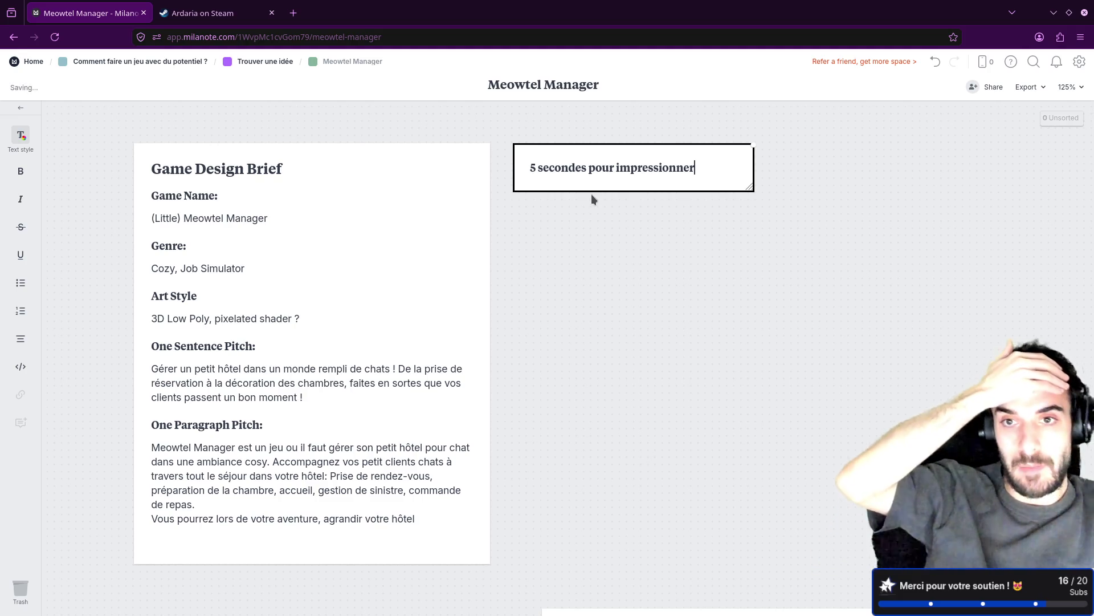
click(272, 62)
mouse_move(151, 220)
mouse_down()
mouse_move(75, 168)
mouse_move(74, 143)
mouse_move(83, 362)
mouse_move(72, 172)
mouse_move(459, 174)
mouse_move(60, 173)
mouse_move(411, 177)
mouse_move(62, 177)
mouse_move(436, 166)
mouse_move(128, 214)
mouse_move(142, 216)
mouse_up()
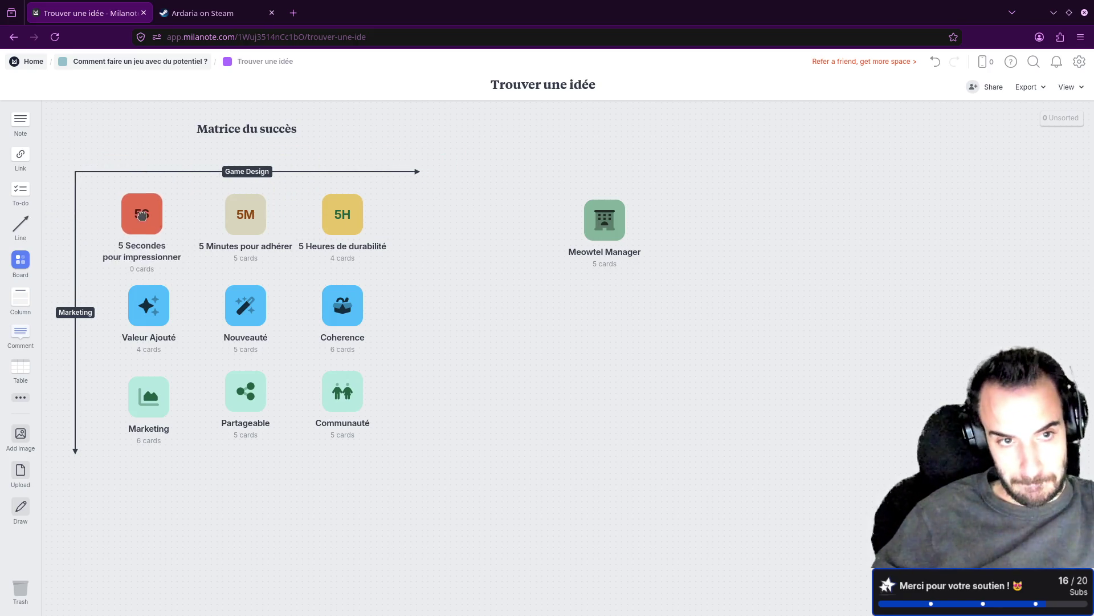
double_click(604, 219)
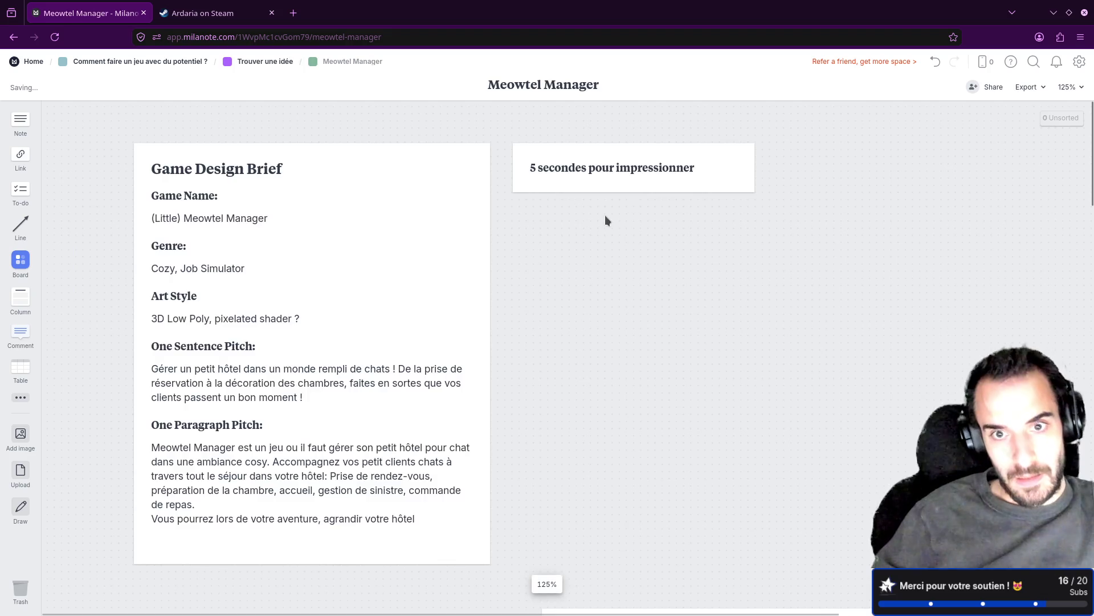
click(732, 175)
key(Return)
text(Art)
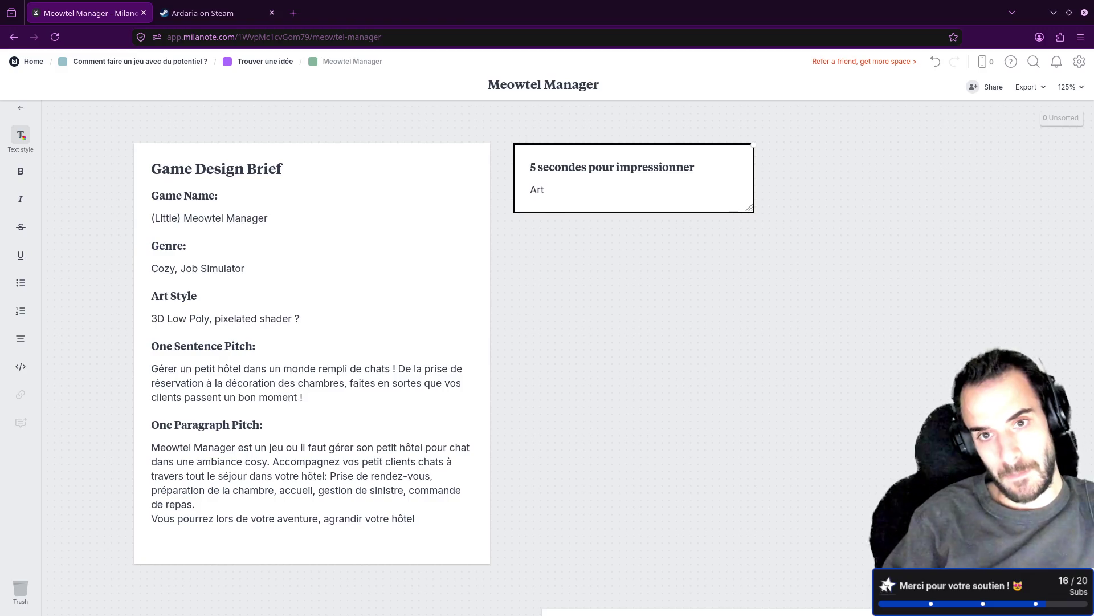
Enlarge the title heading, widen the note to fit it on one line, and bullet 'Art Style mignon'.
click(680, 166)
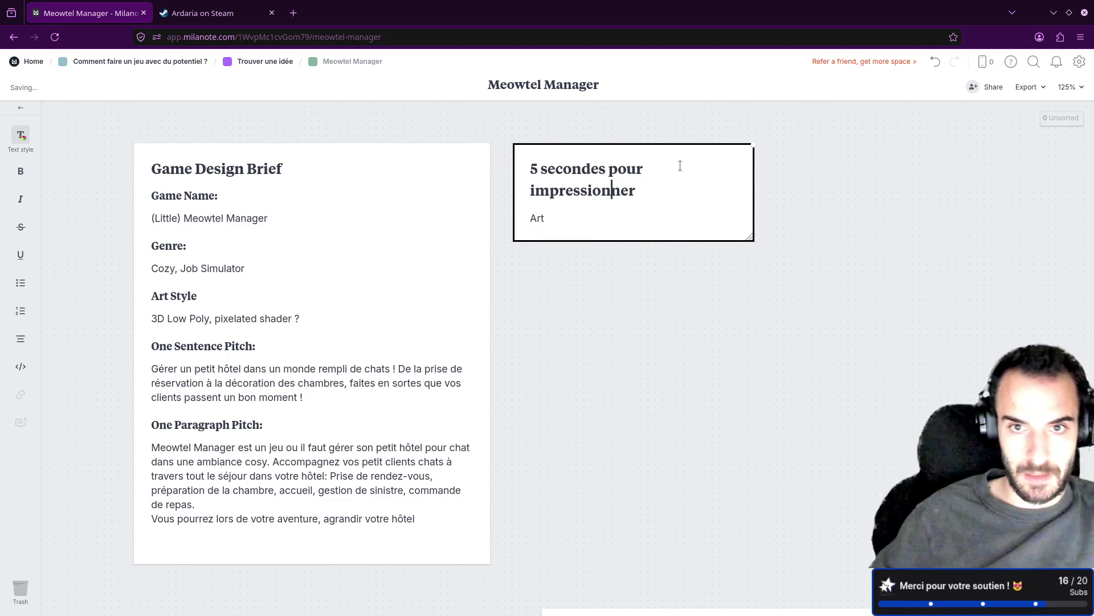
drag(750, 237, 810, 246)
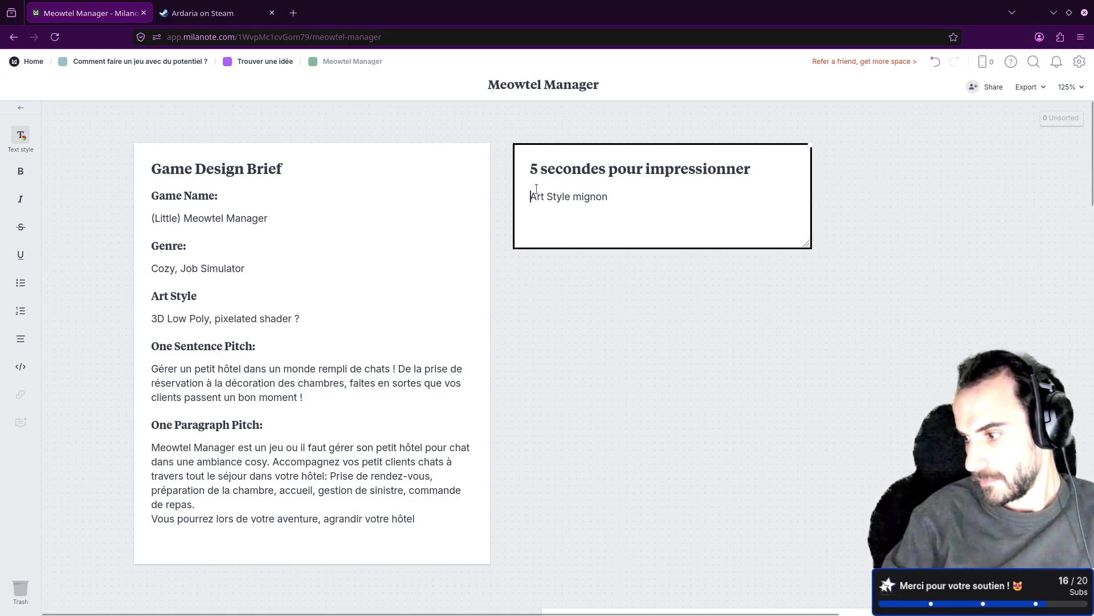
text(-)
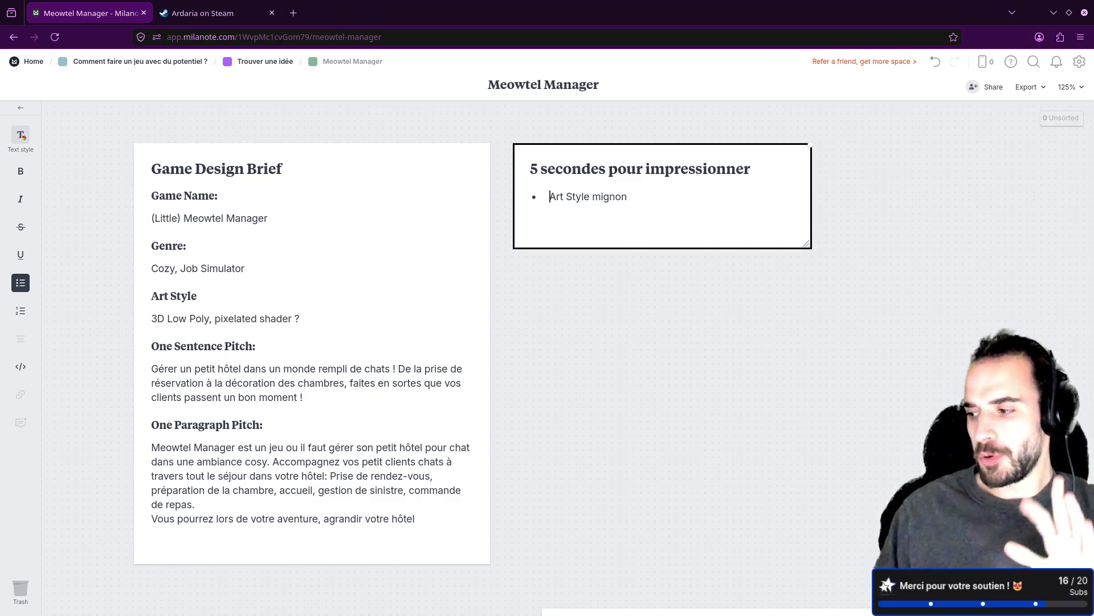
Bring the Design Brief into view and put the '5 secondes pour impressionner' note's text into editing.
click(771, 377)
scroll(771, 378, down, 10)
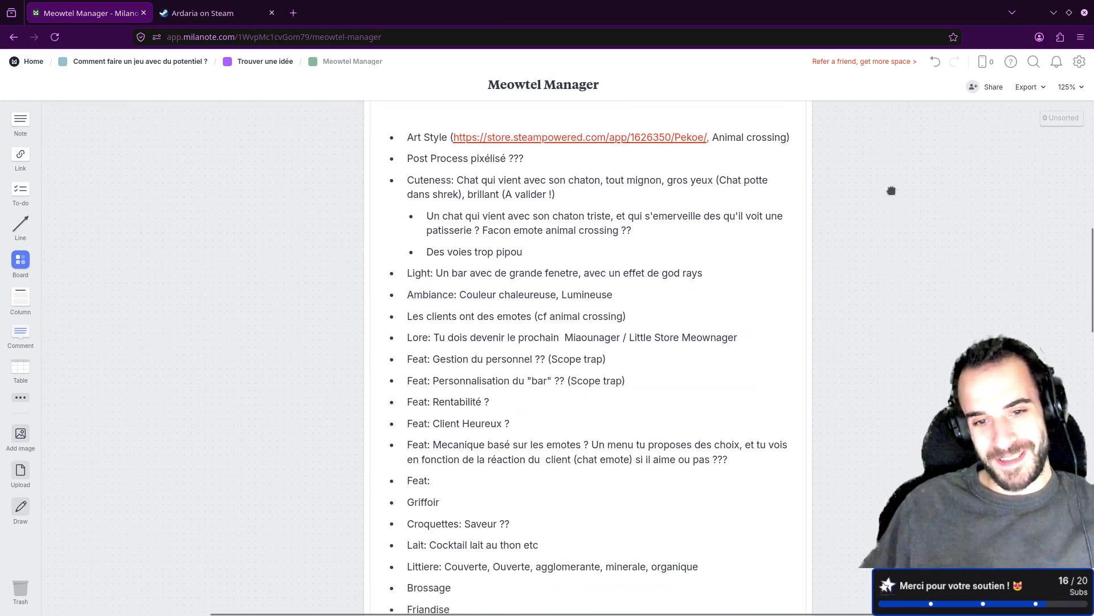
scroll(801, 300, down, 15)
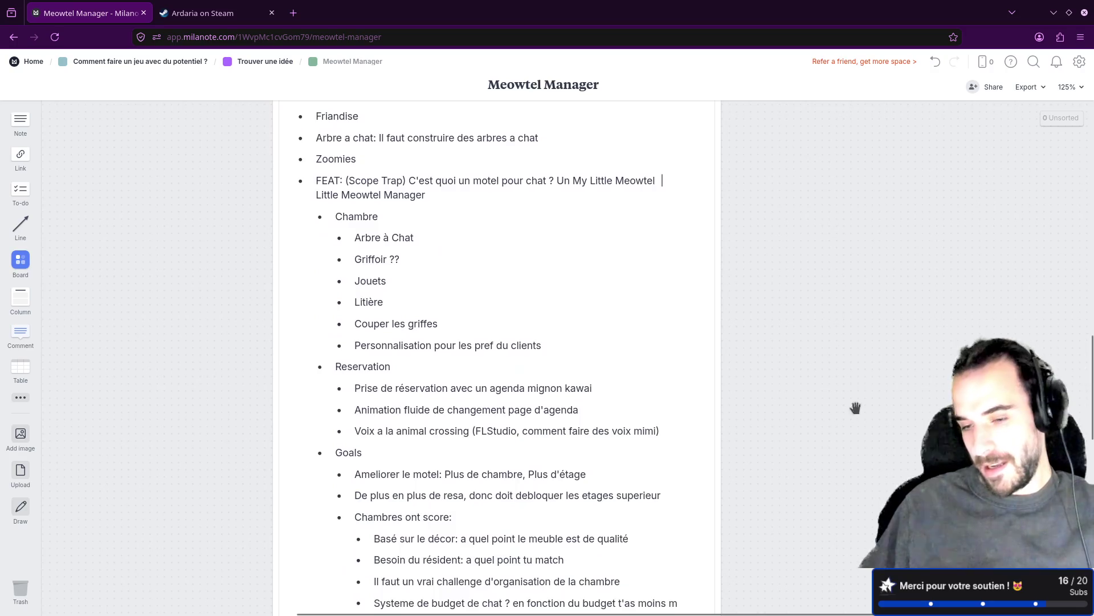
scroll(836, 362, down, 9)
scroll(847, 159, up, 13)
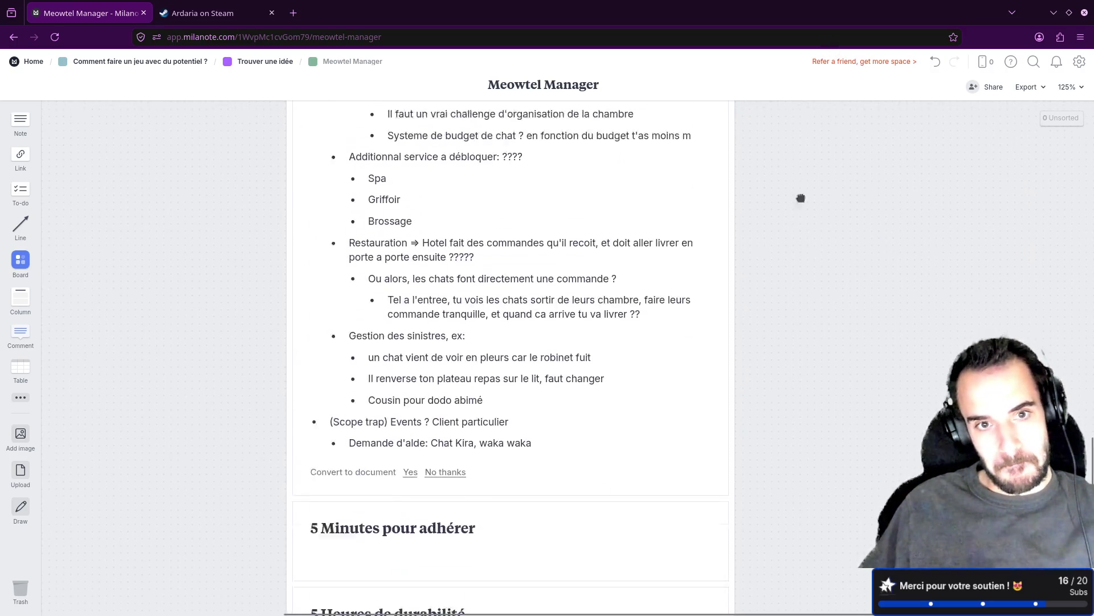
scroll(824, 426, up, 10)
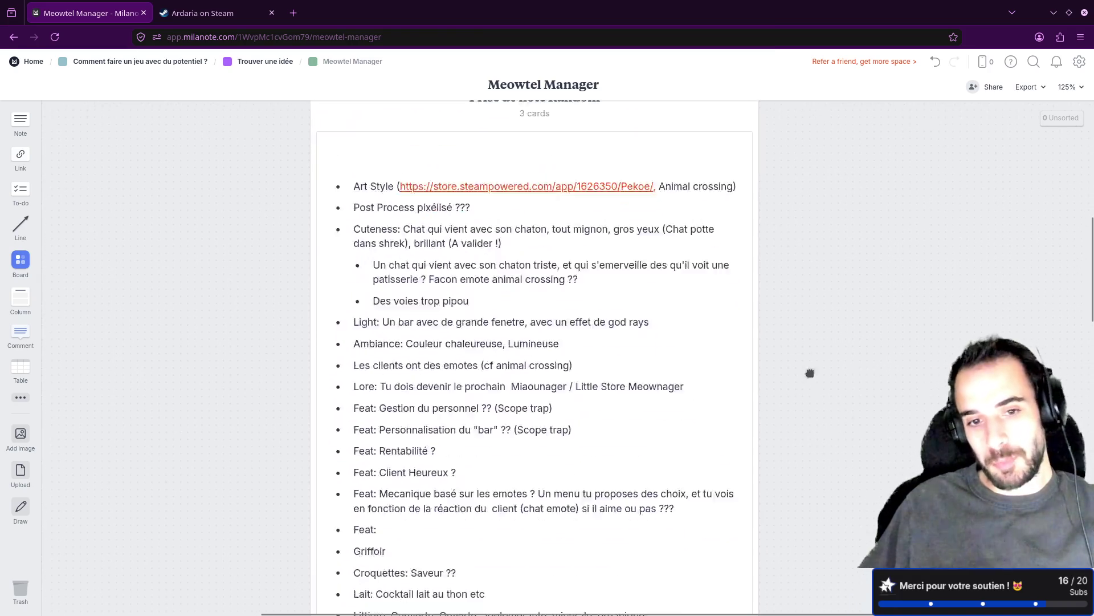
scroll(808, 371, down, 6)
scroll(803, 404, down, 11)
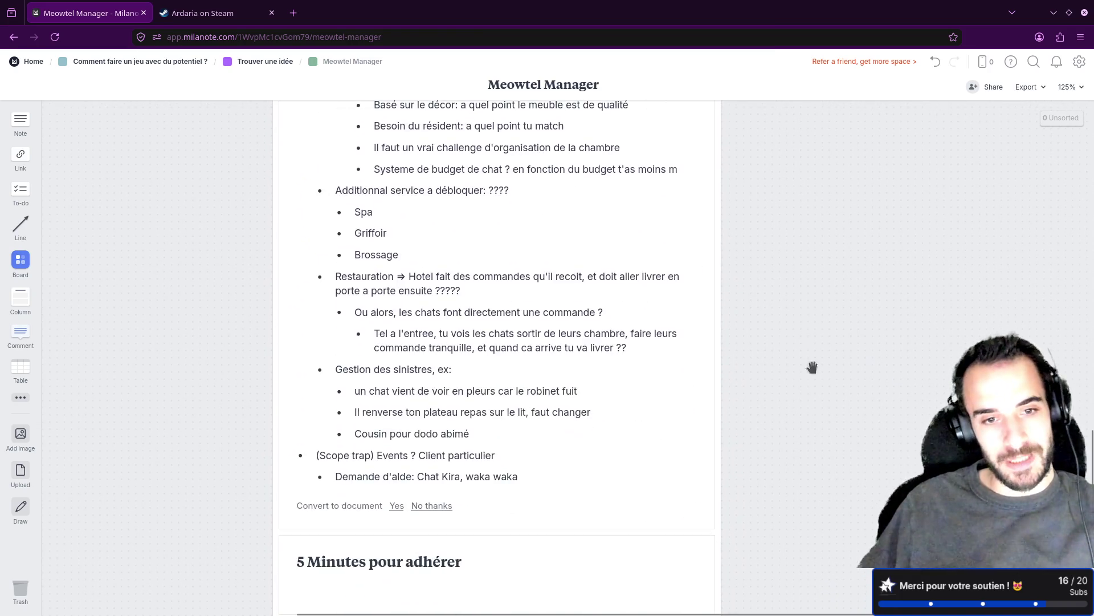
scroll(803, 409, up, 15)
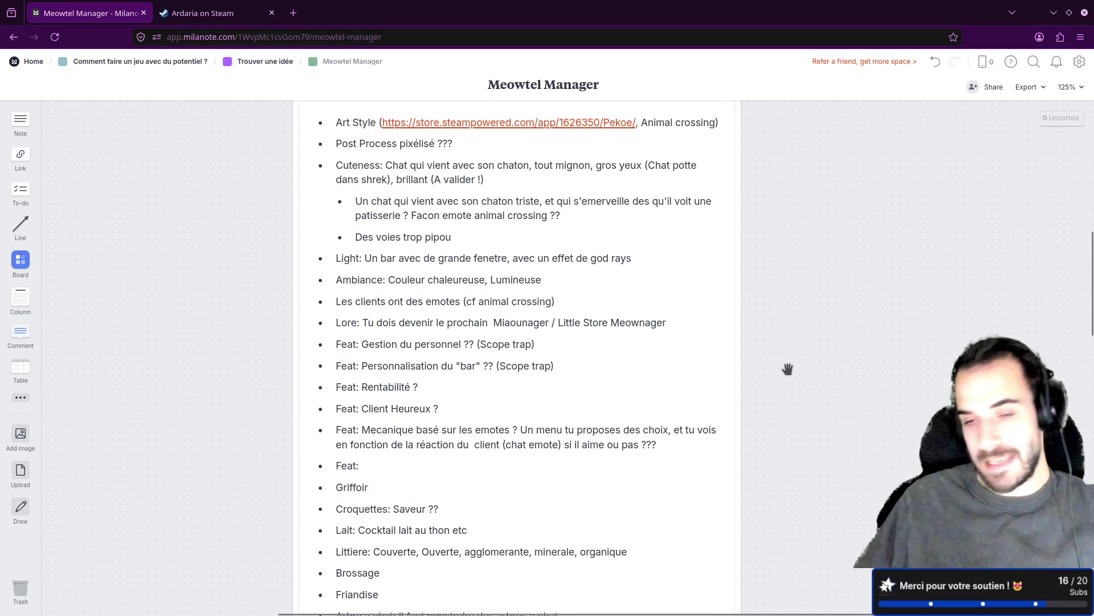
scroll(795, 410, up, 5)
scroll(804, 433, up, 10)
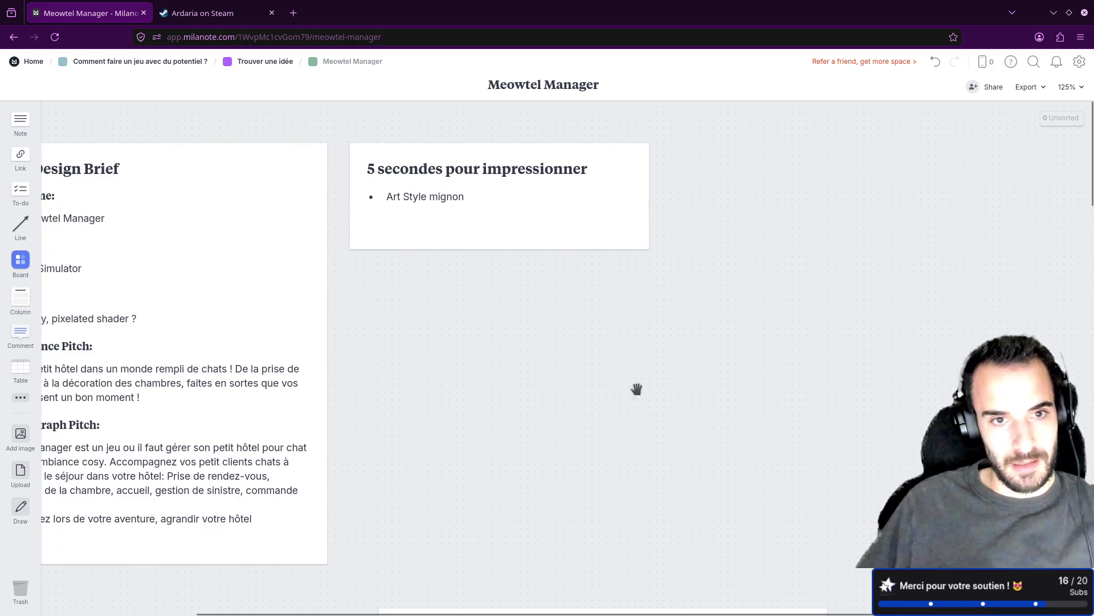
drag(440, 360, 580, 347)
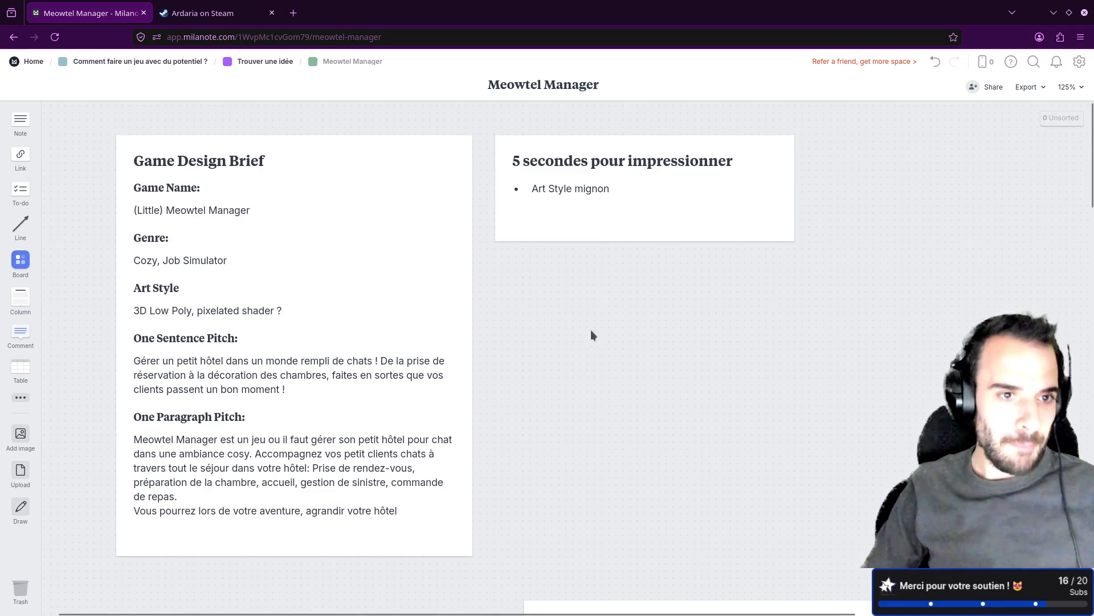
click(471, 281)
click(593, 228)
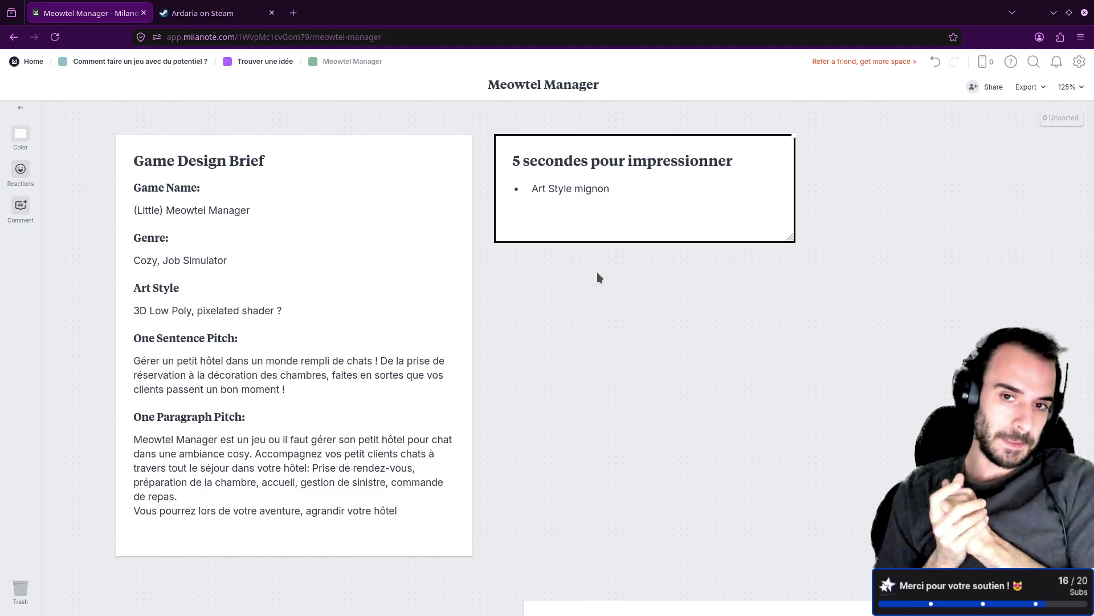
click(632, 198)
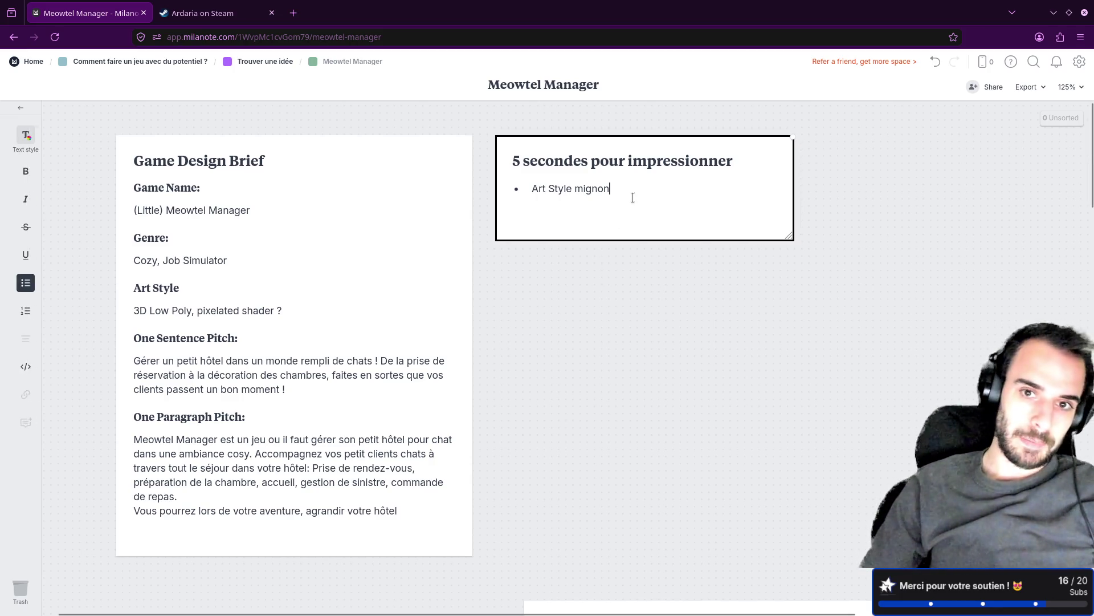
Add a bullet on ultra-cute cat client animations and emotes, '(cf: Animal Crossing)'.
key(Return)
text(A)
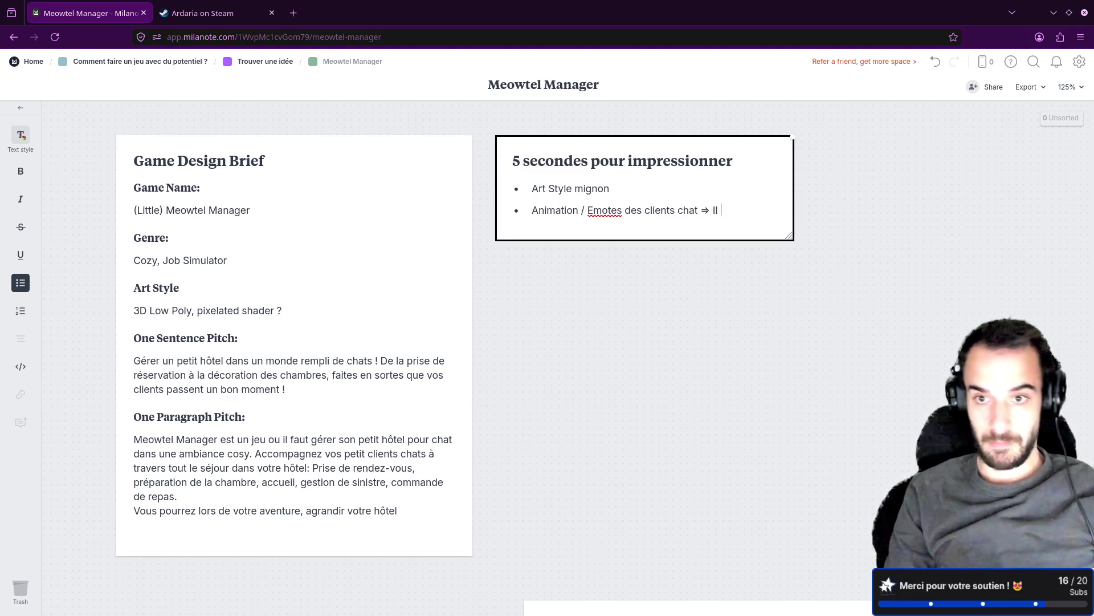
text(soit )
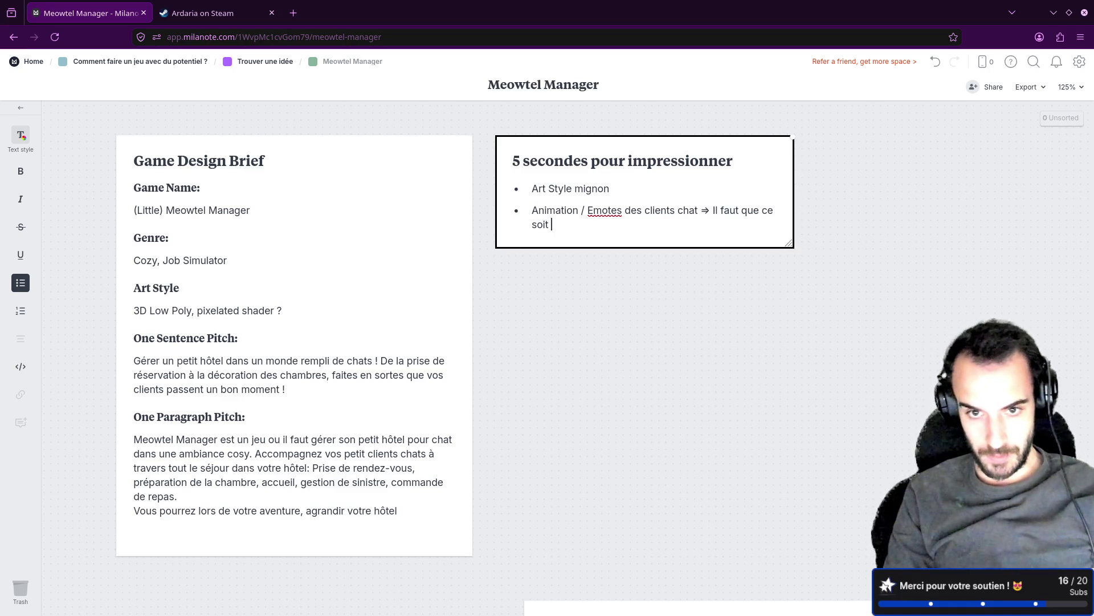
text(ultra mingo)
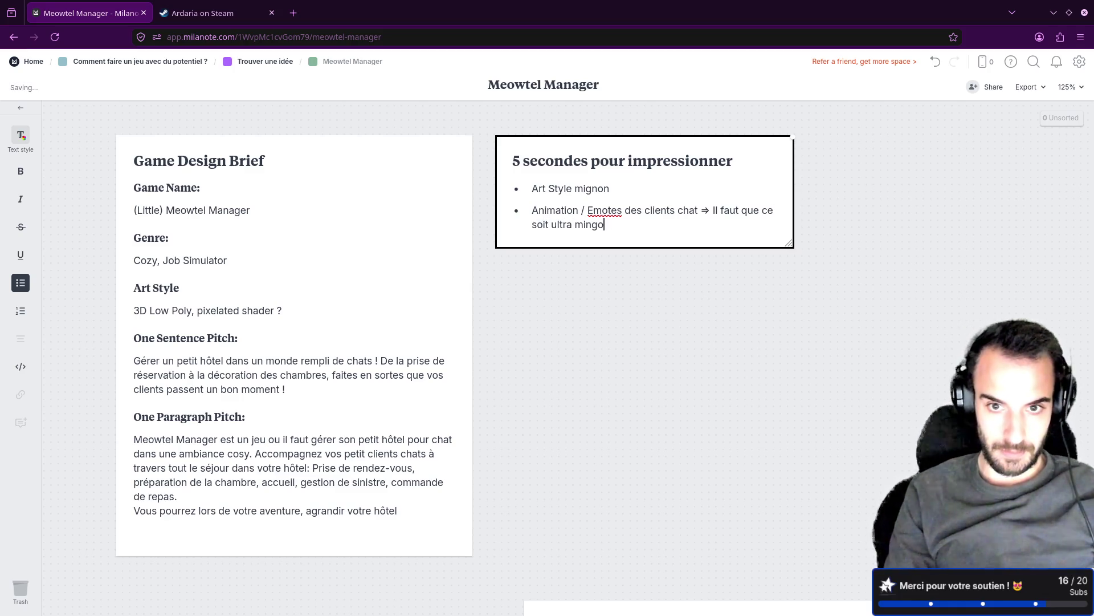
text((cf: N)
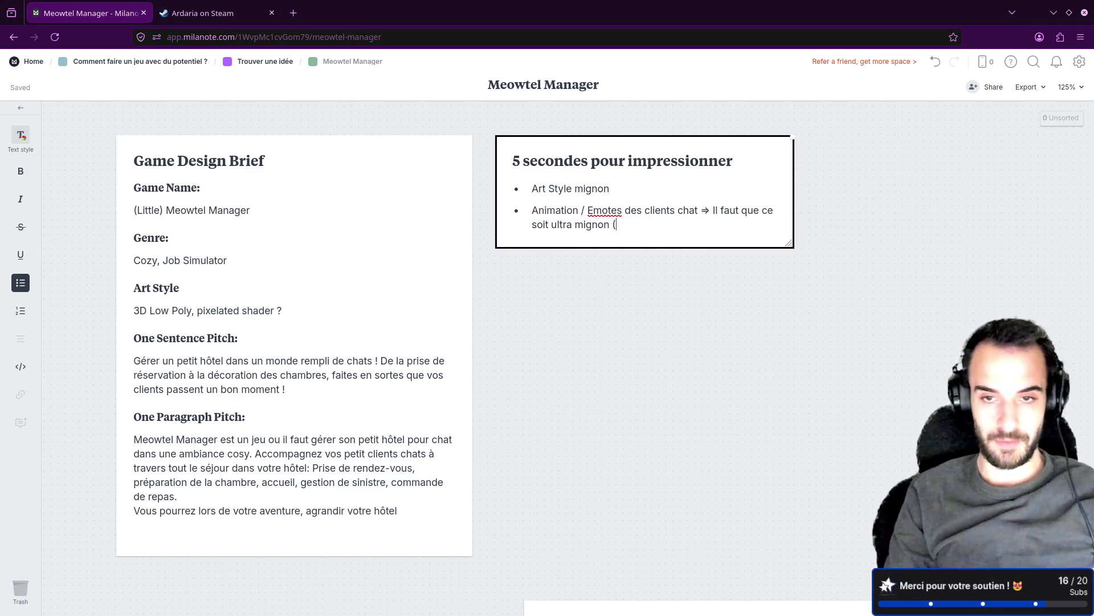
key(BackSpace)
text(Animal Crossing))
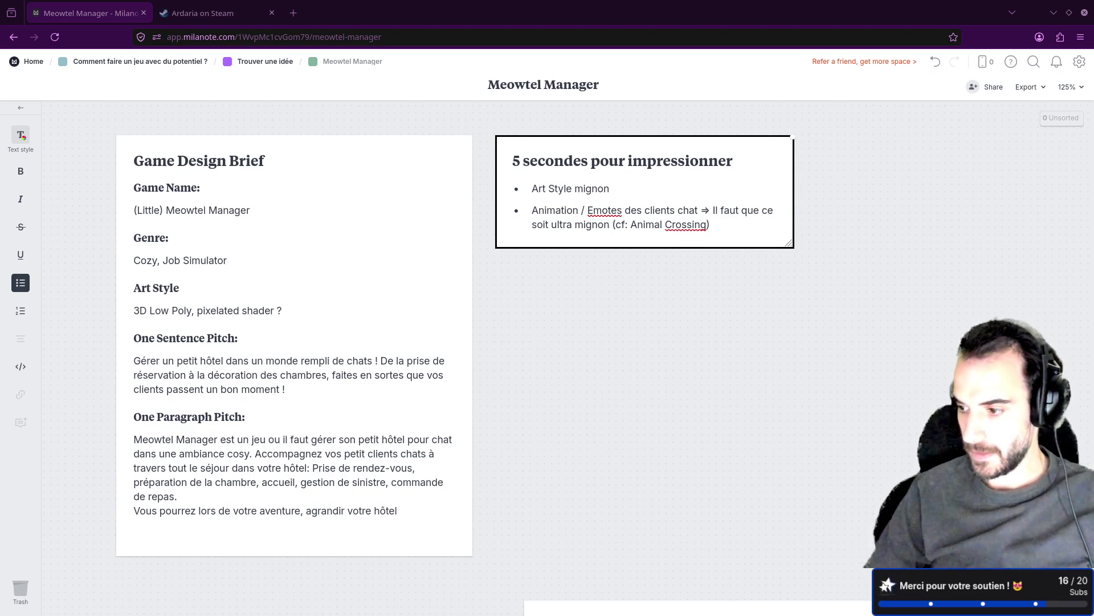
click(613, 340)
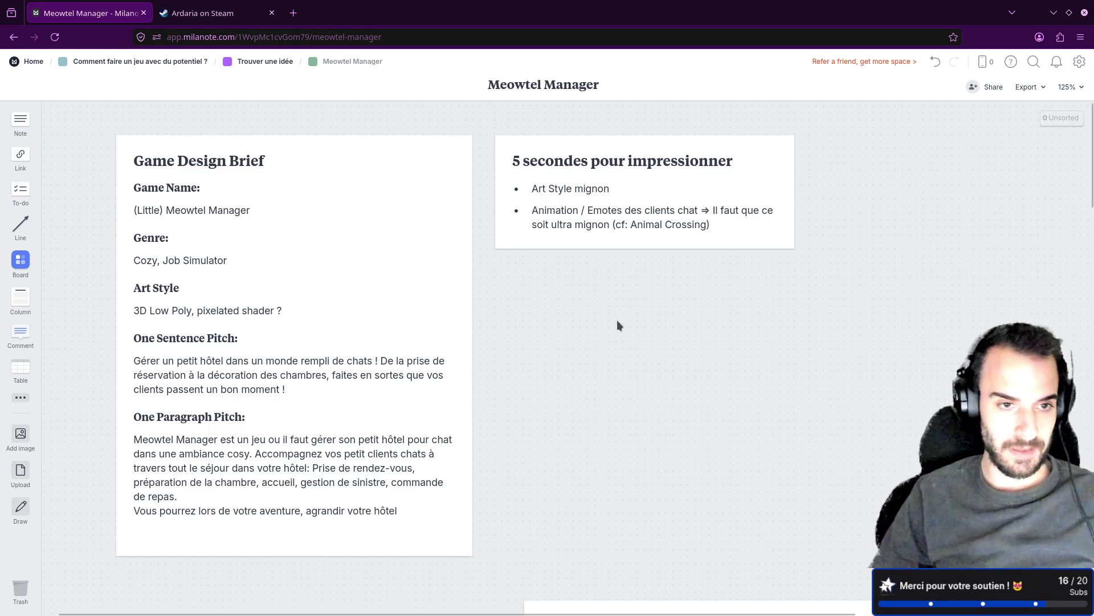
mouse_move(607, 360)
mouse_down()
mouse_move(577, 314)
mouse_move(588, 367)
mouse_up()
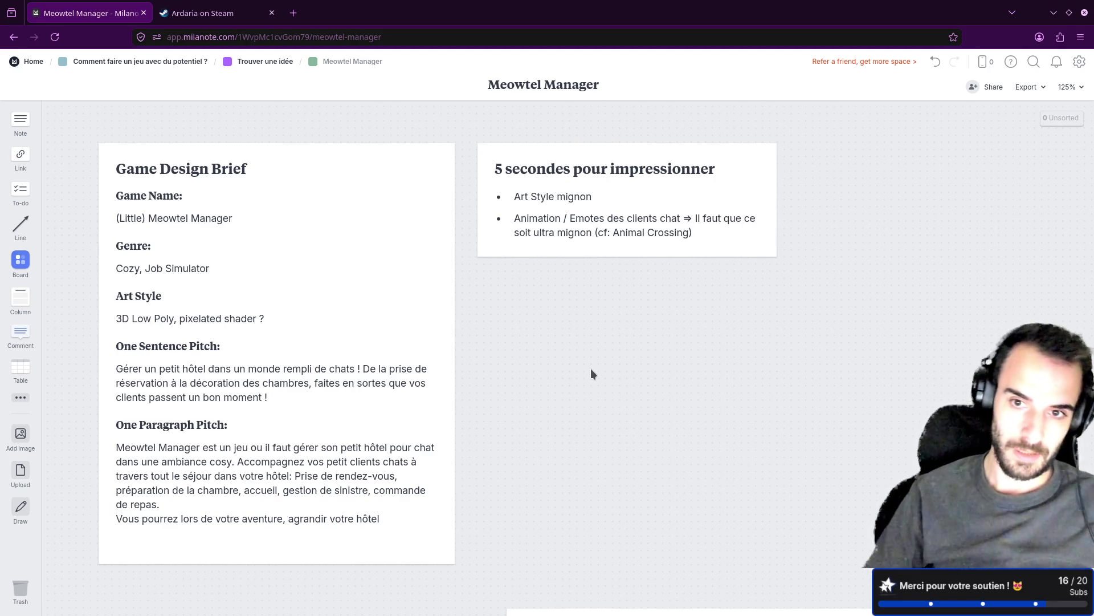
click(715, 233)
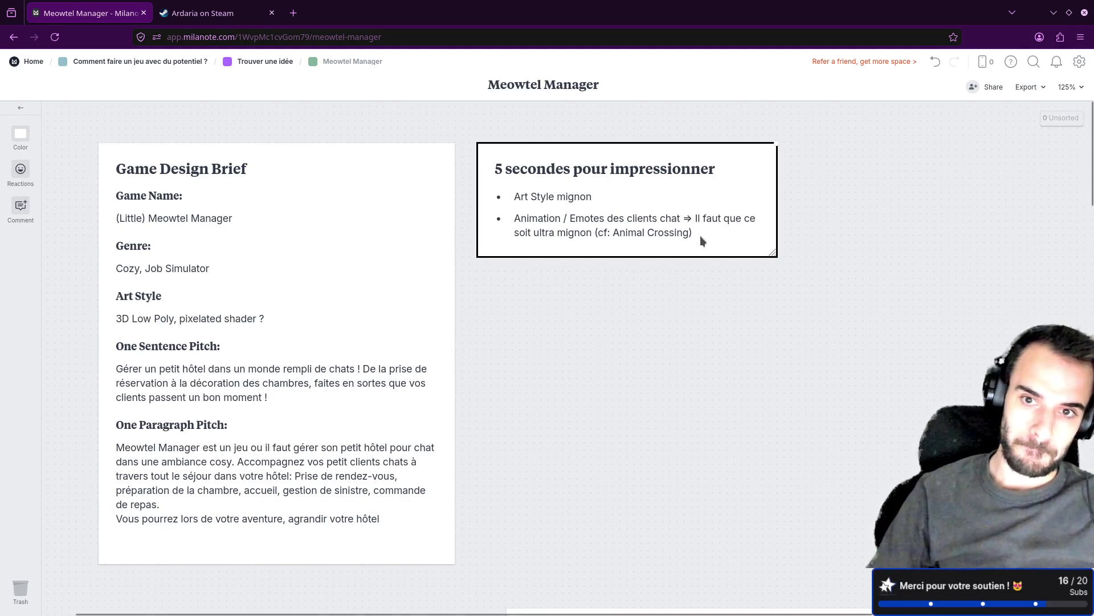
Start a third bullet: phone booking with Animal Crossing-style voices plus 'Agenda de reservation animé'.
click(700, 235)
key(Return)
text(Sys)
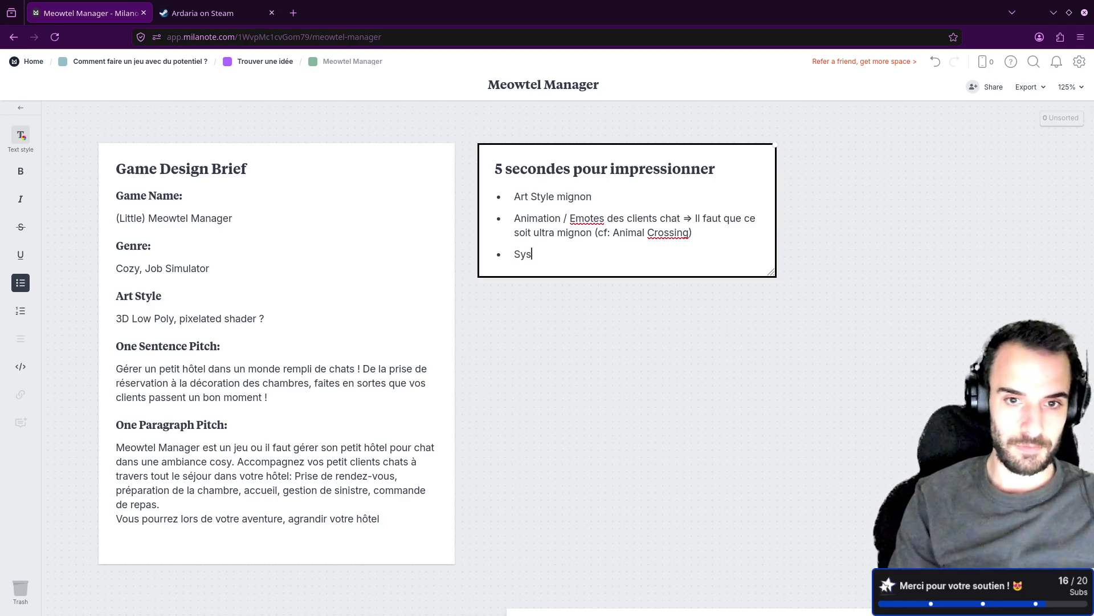
text(tem de reservatio)
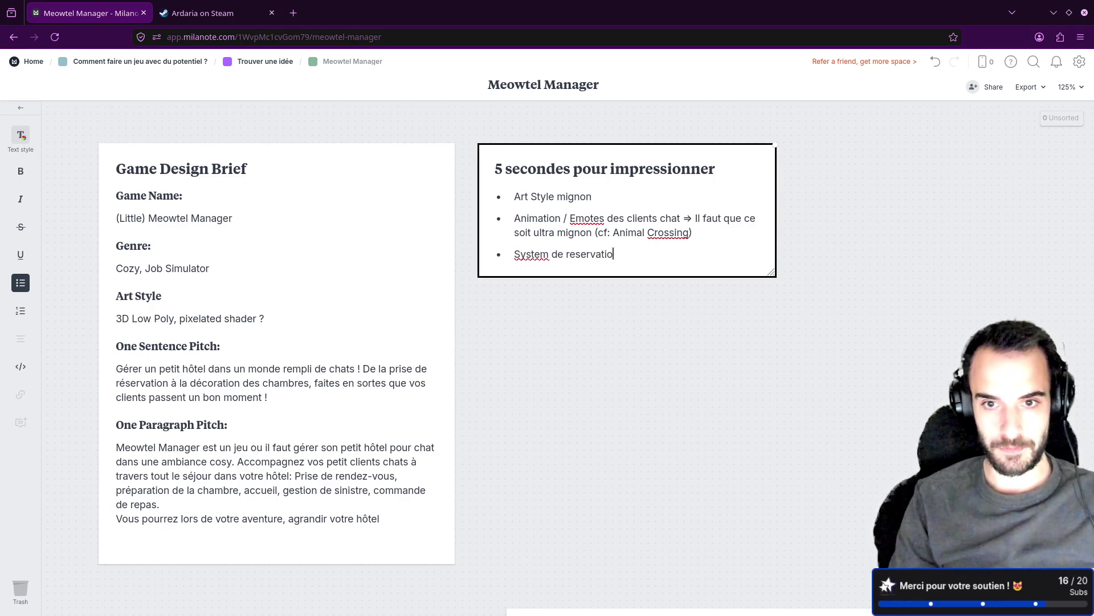
text(n avec la pris)
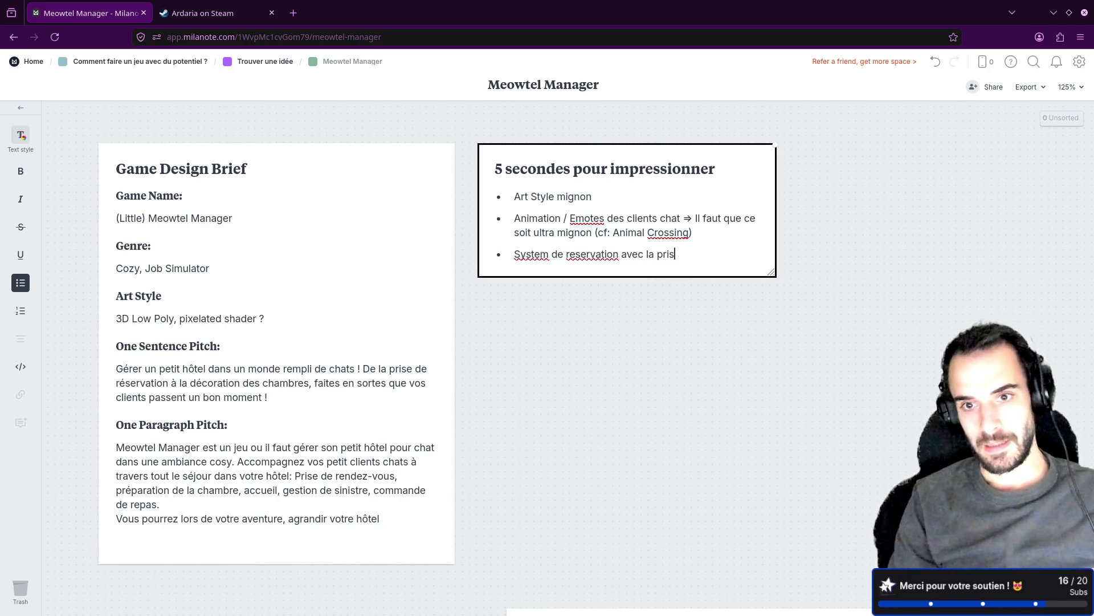
text(e de )
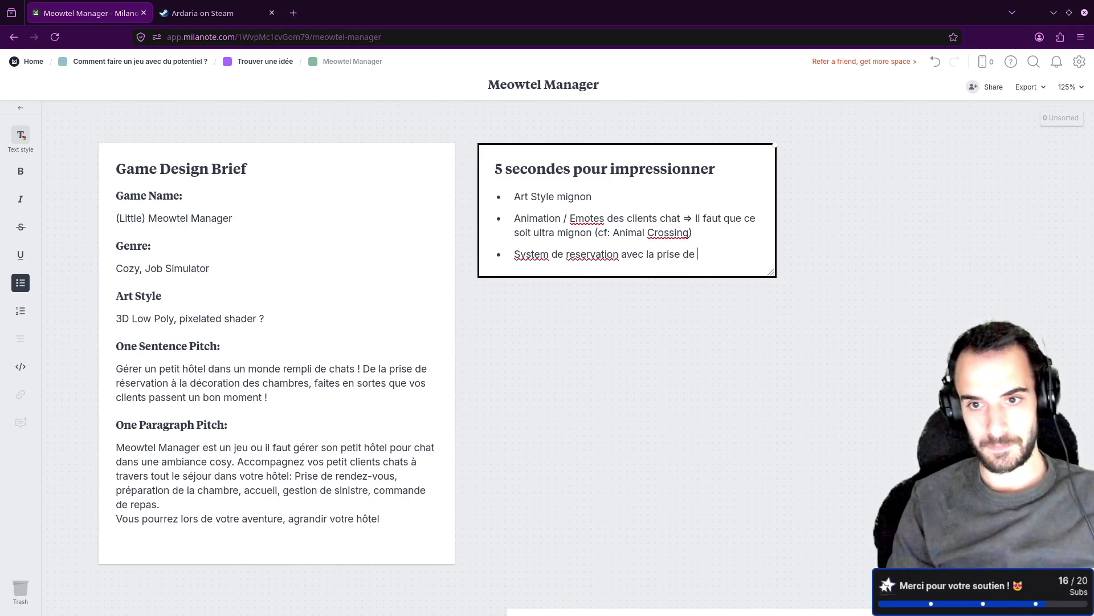
text(RDV au telep)
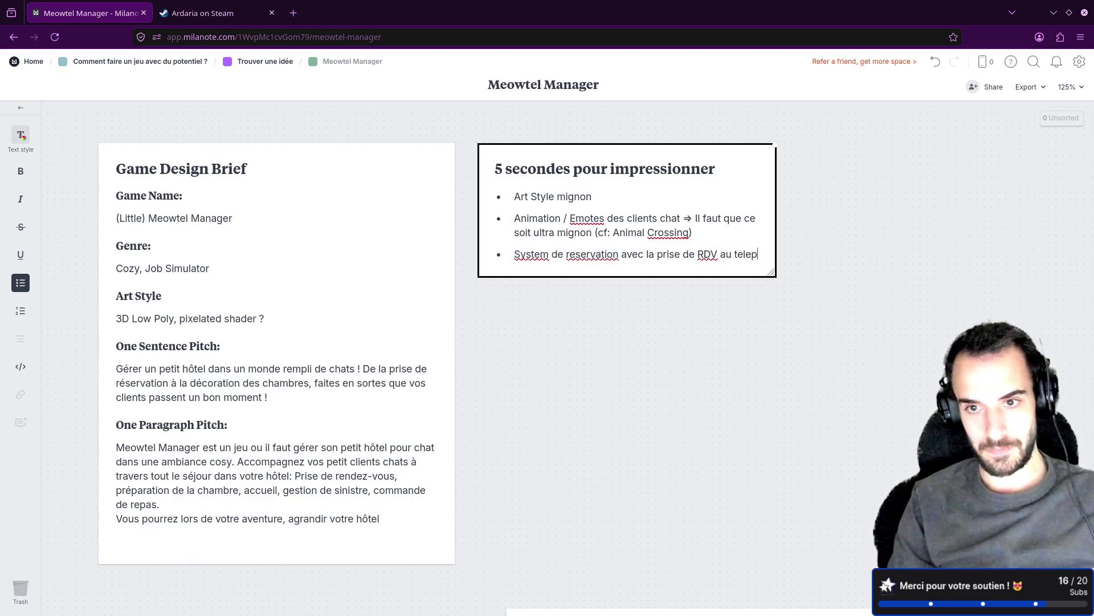
text(hone avec la )
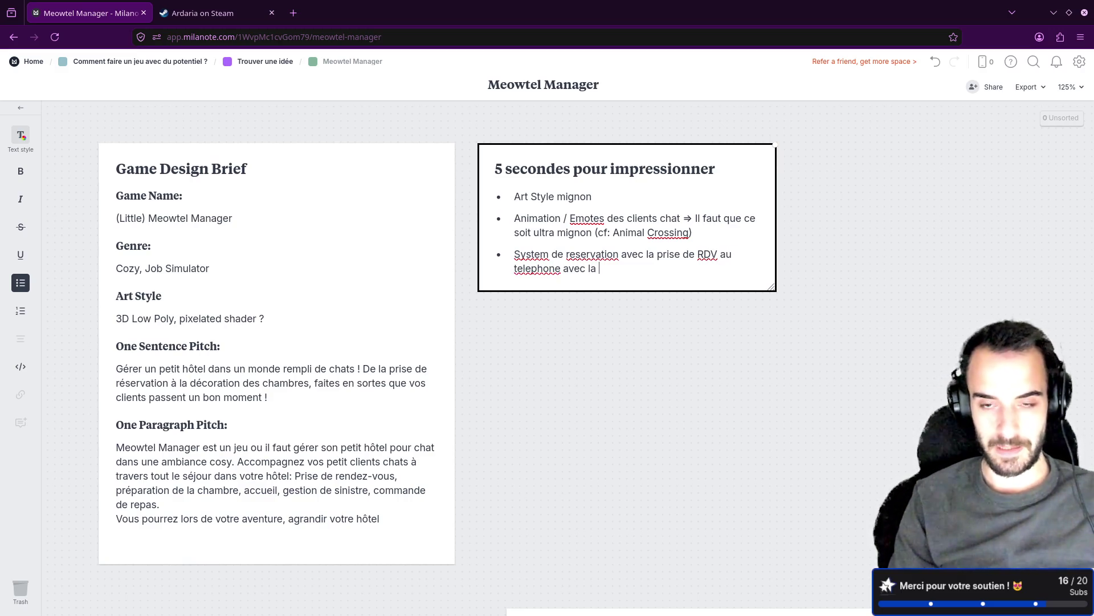
text(voix facon)
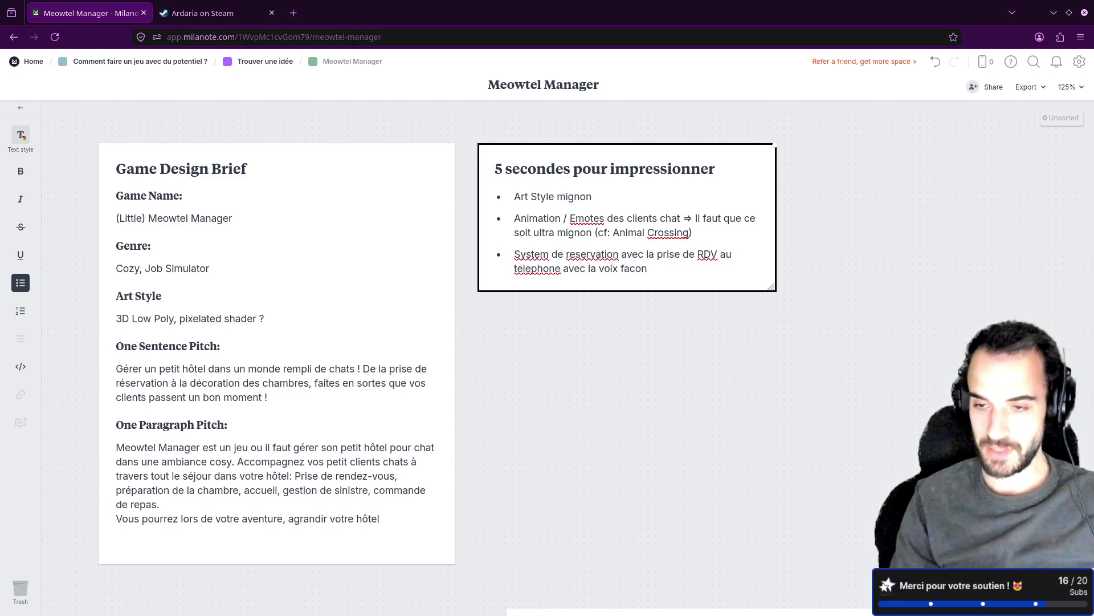
text( animacr)
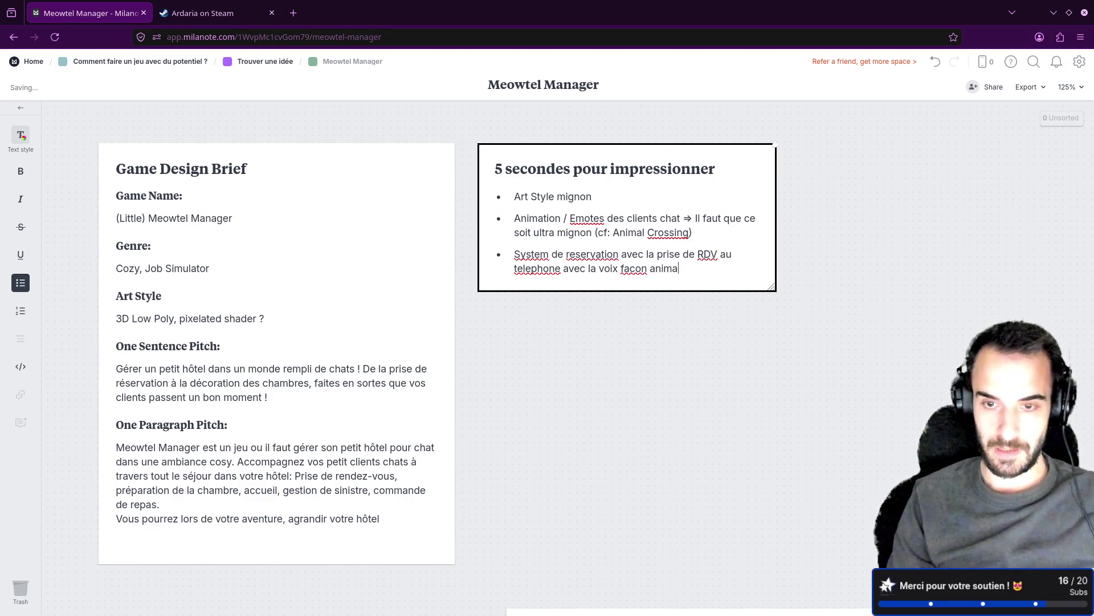
key(BackSpace)
key(BackSpace)
text(l cro)
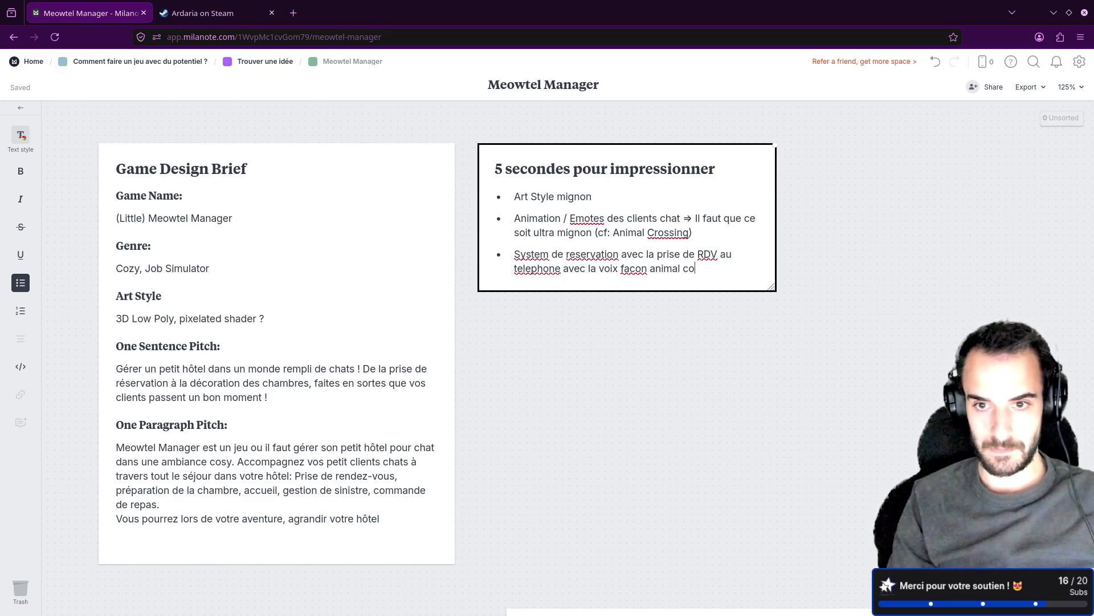
text(ssing + )
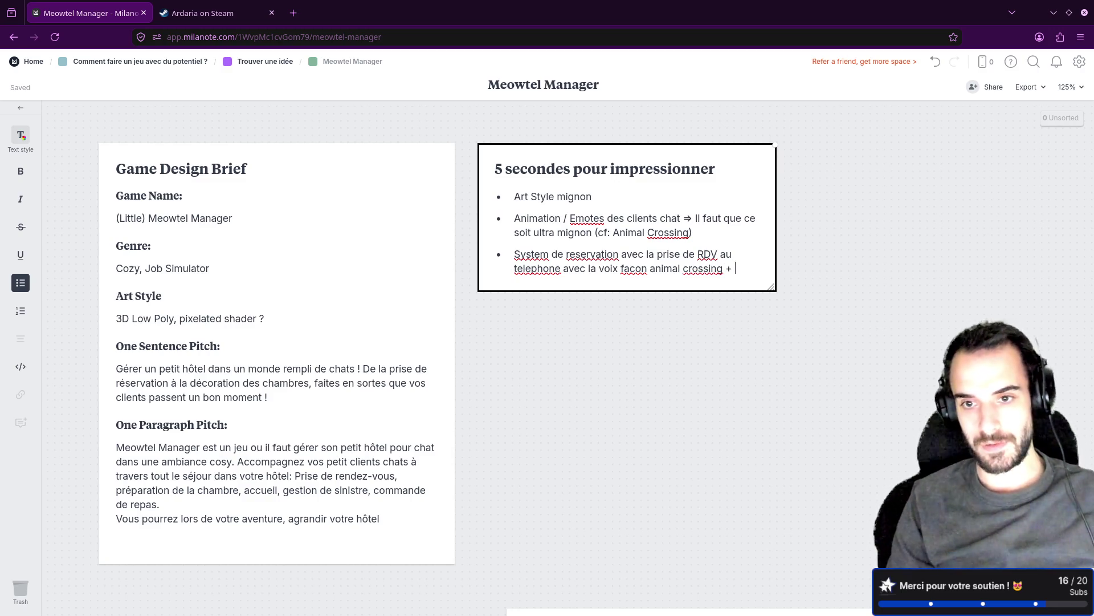
text(C)
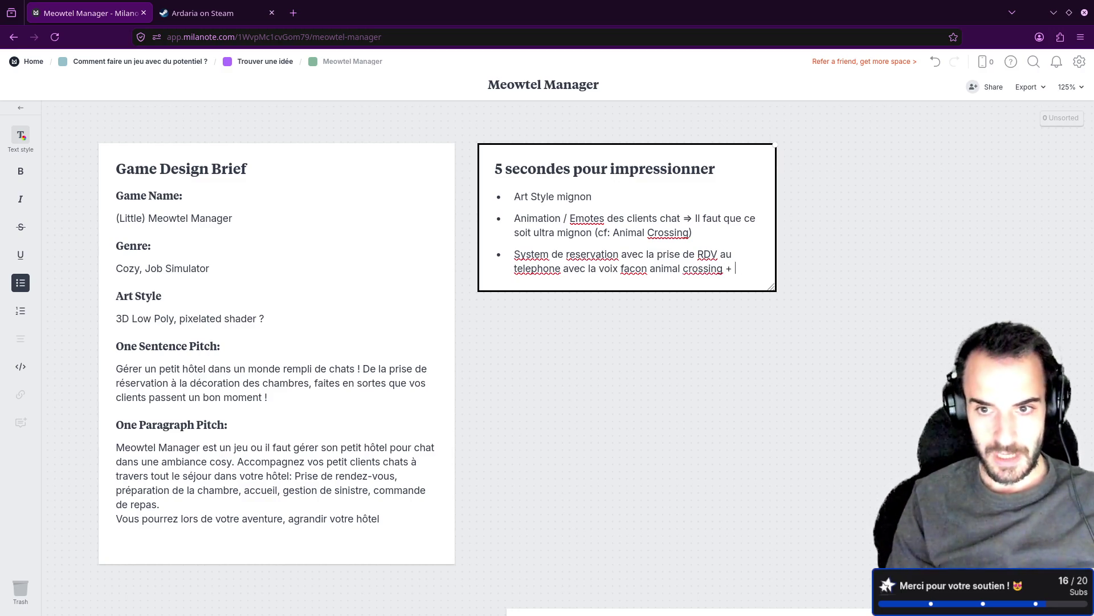
text(ah)
text(hier de)
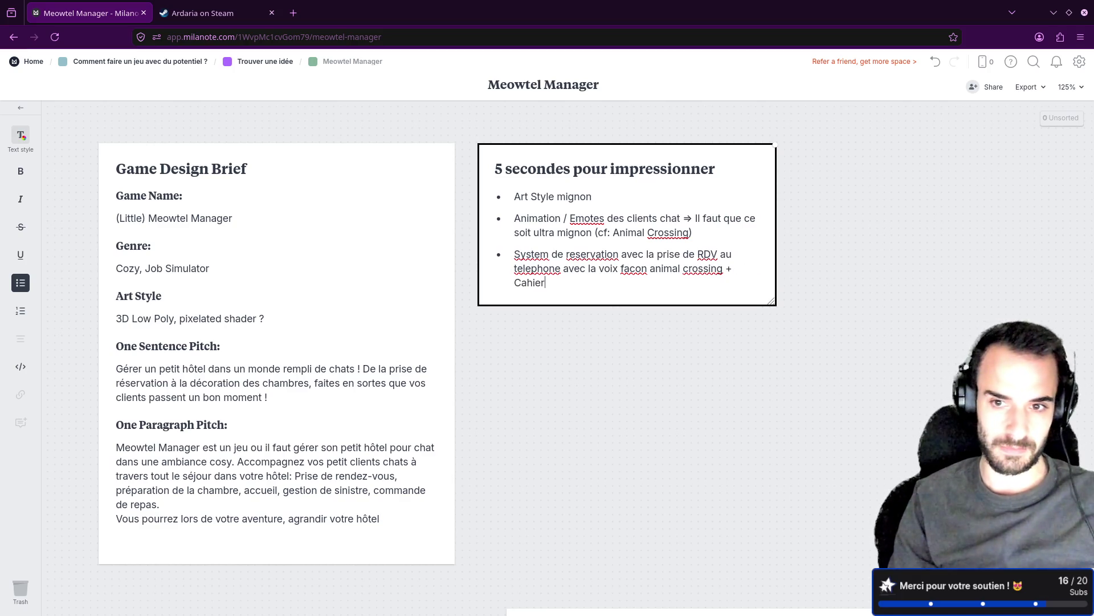
key(BackSpace)
key(BackSpace)
key(BackSpace)
key(BackSpace)
key(BackSpace)
key(BackSpace)
text(Agenda de reservation an)
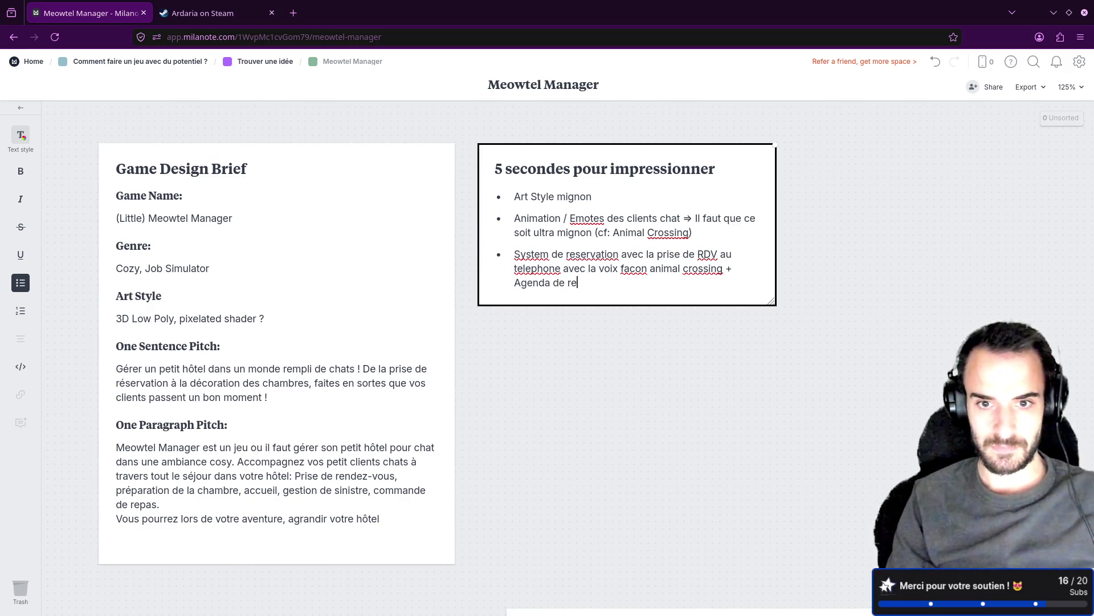
text(imé)
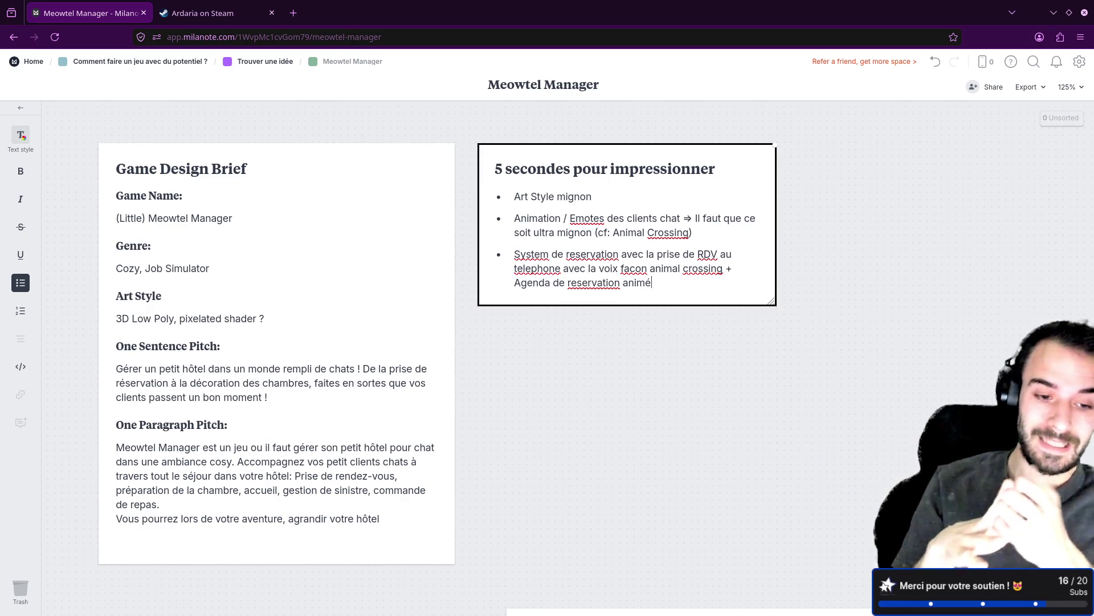
Extend it with 'par semaine avec des stickers des têtes du perso ??', correcting 'tetes' to 'têtes'.
text( (les)
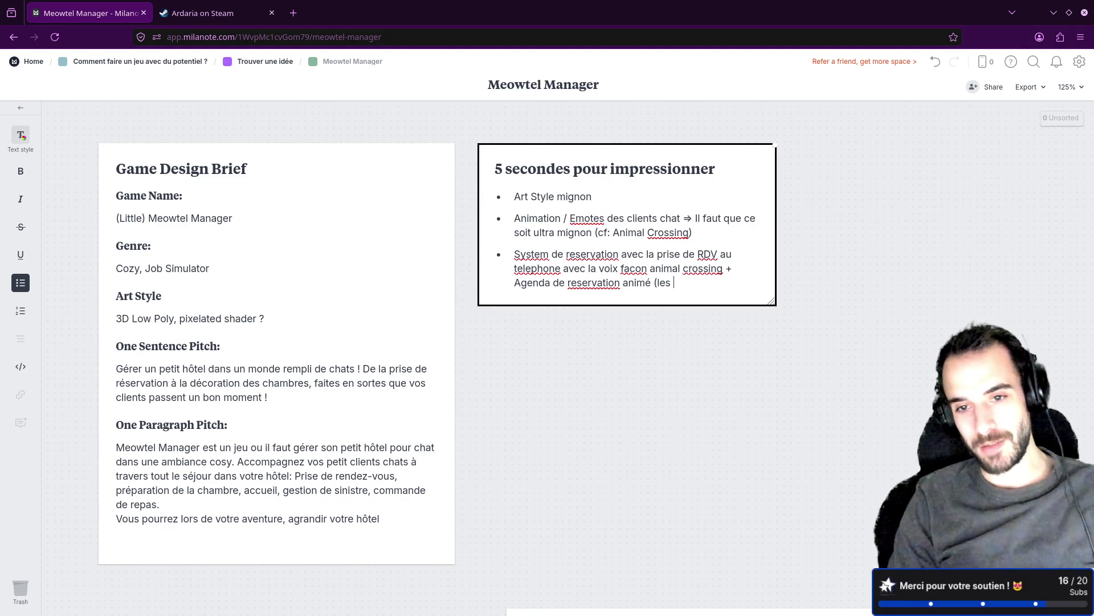
key(BackSpace)
key(BackSpace)
key(BackSpace)
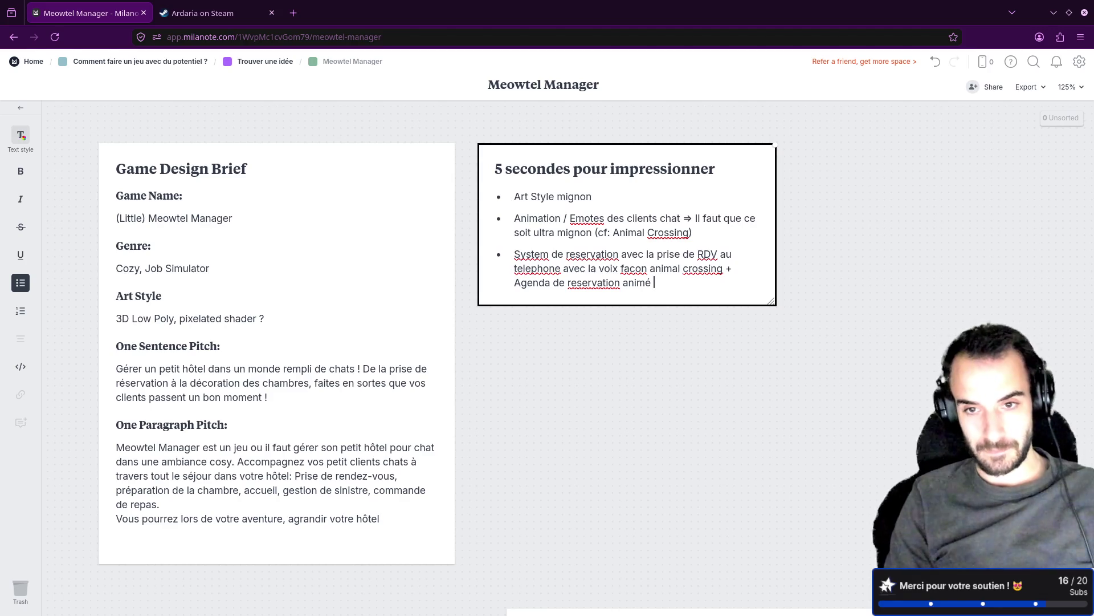
text(par )
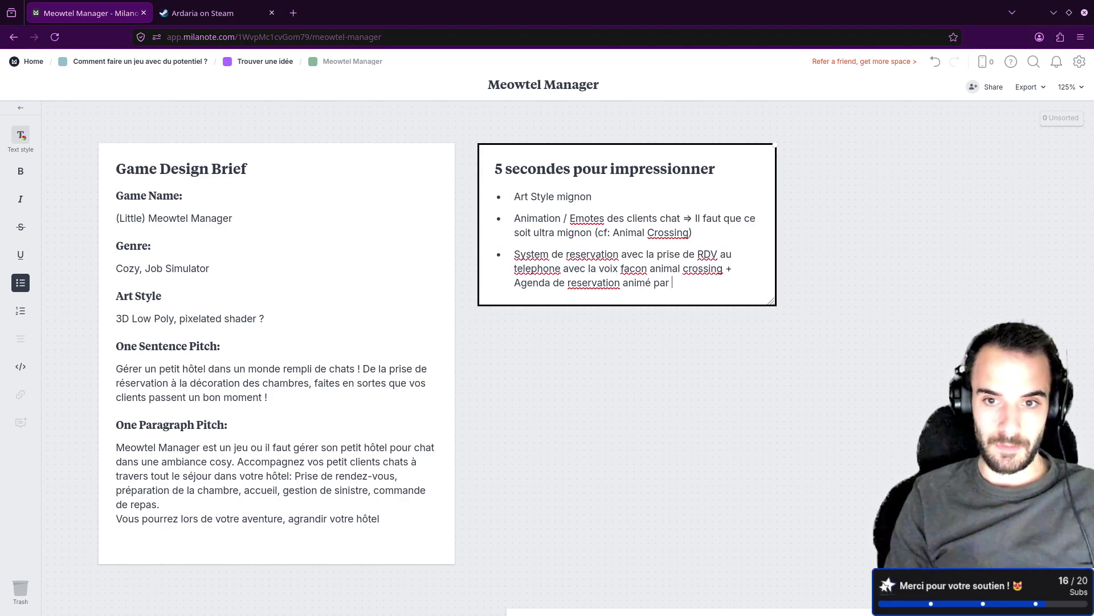
text(semaine avec )
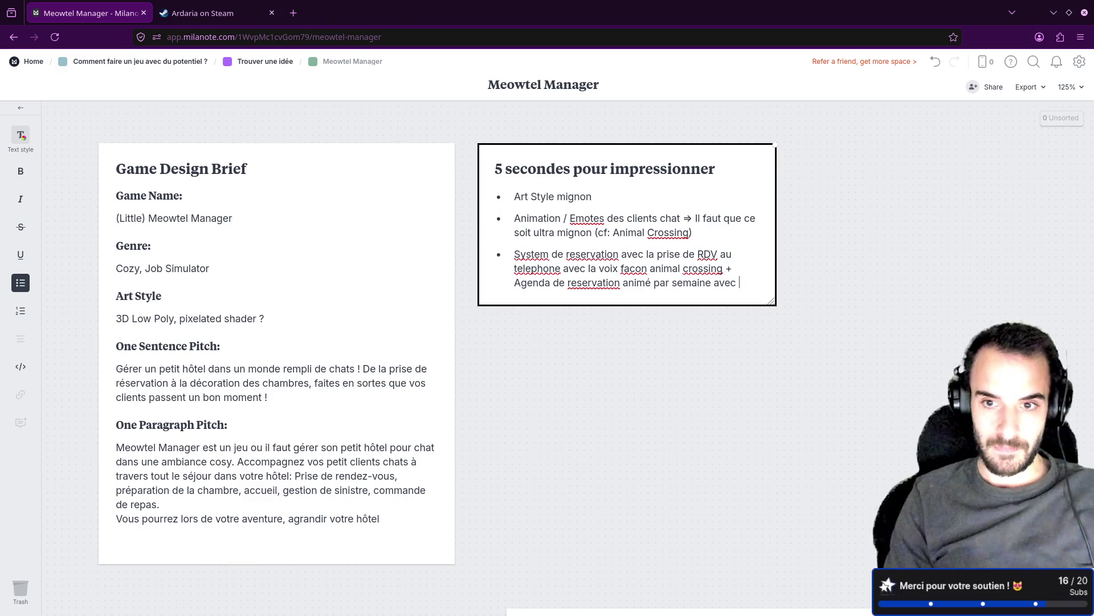
text(des stickers de)
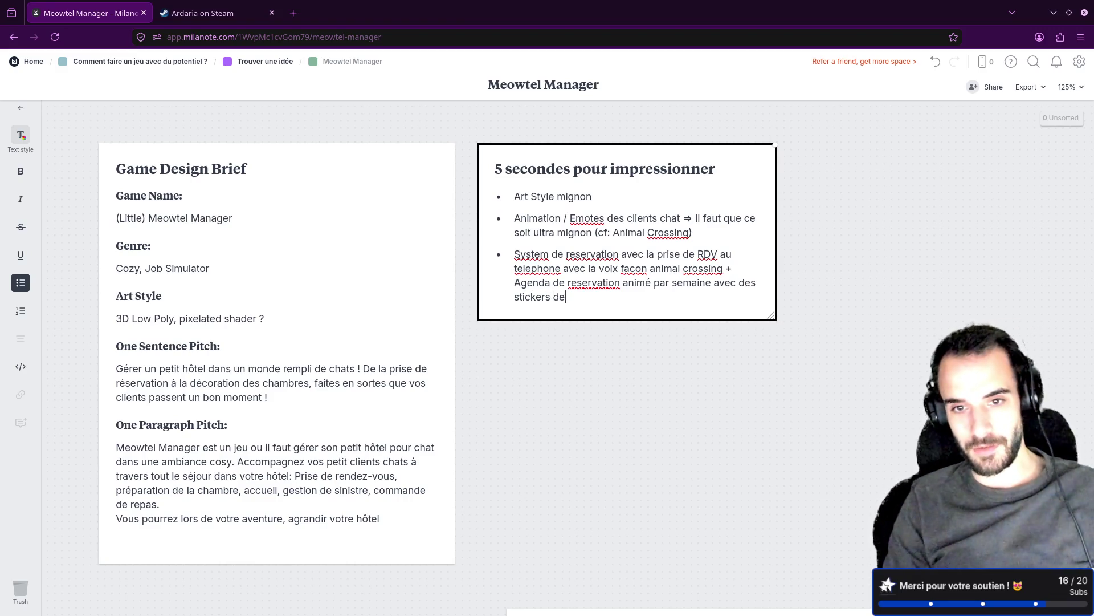
text(s tetes d)
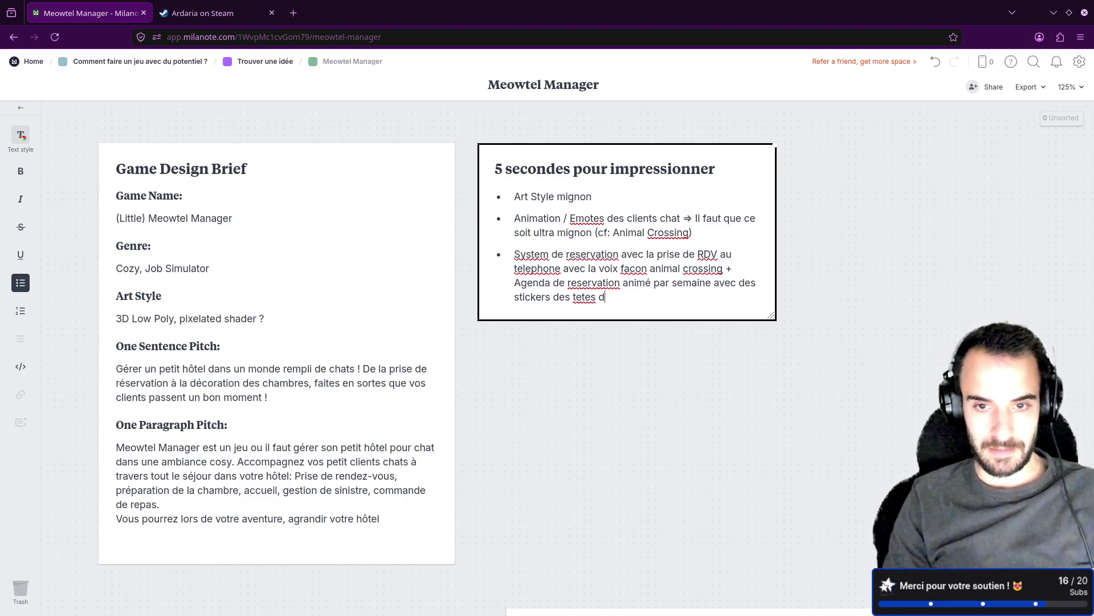
text(u perso ??)
right_click(582, 296)
click(613, 308)
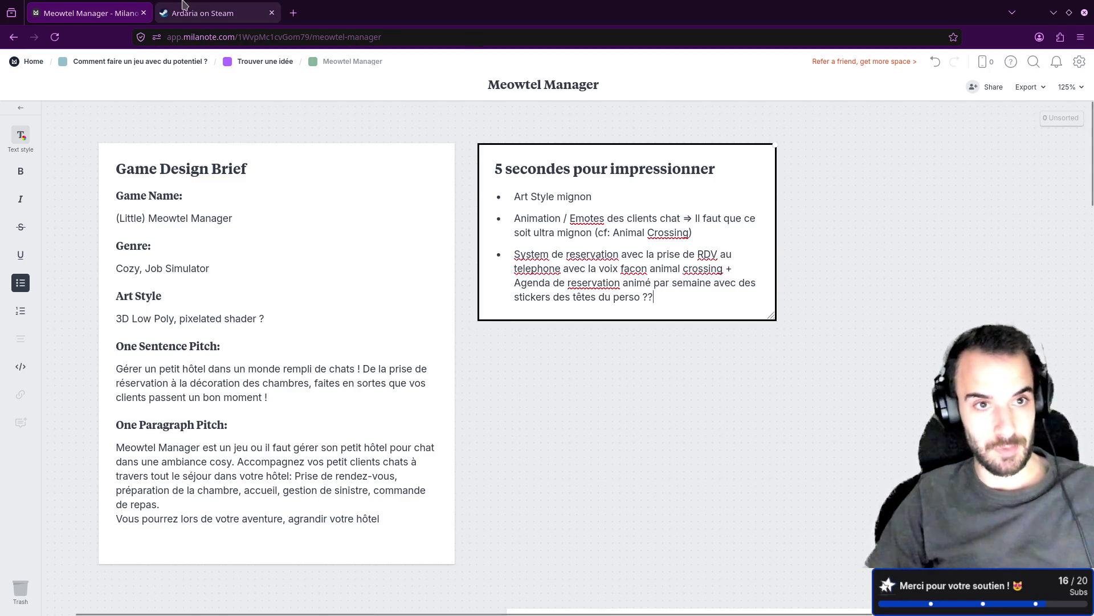
Search the Steam store for 'papers please', fixing the spelling, and open the Papers, Please page.
click(202, 12)
click(718, 62)
text(pap)
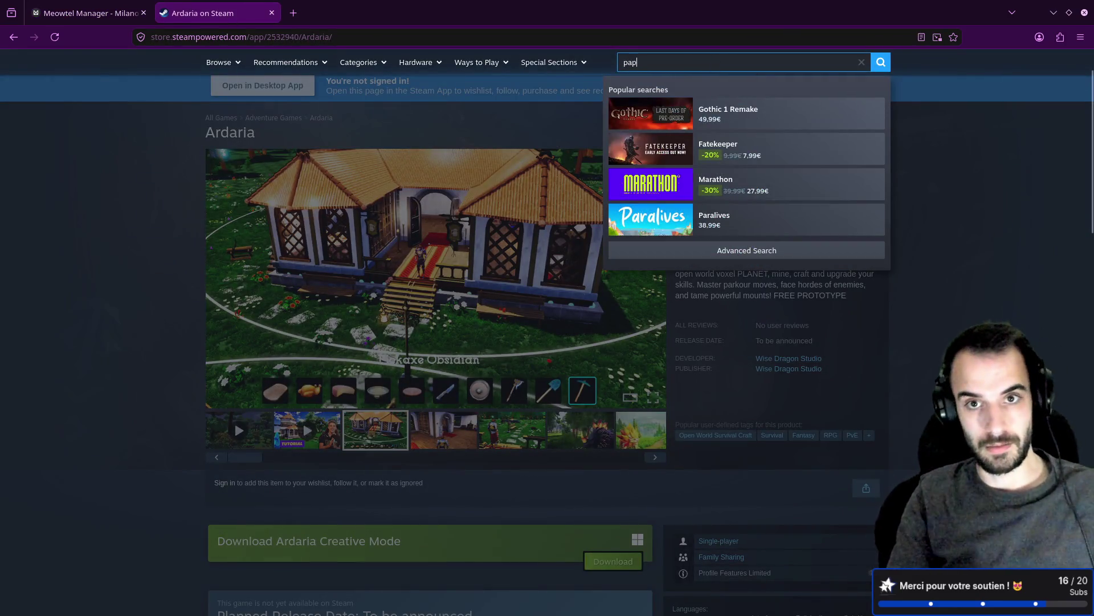
text(per please)
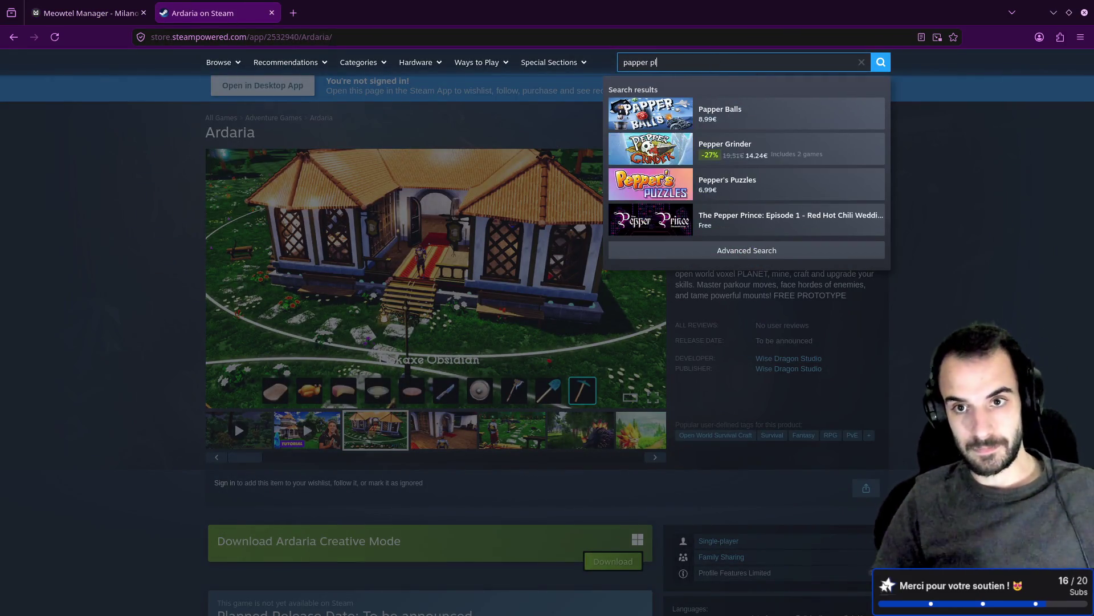
right_click(638, 62)
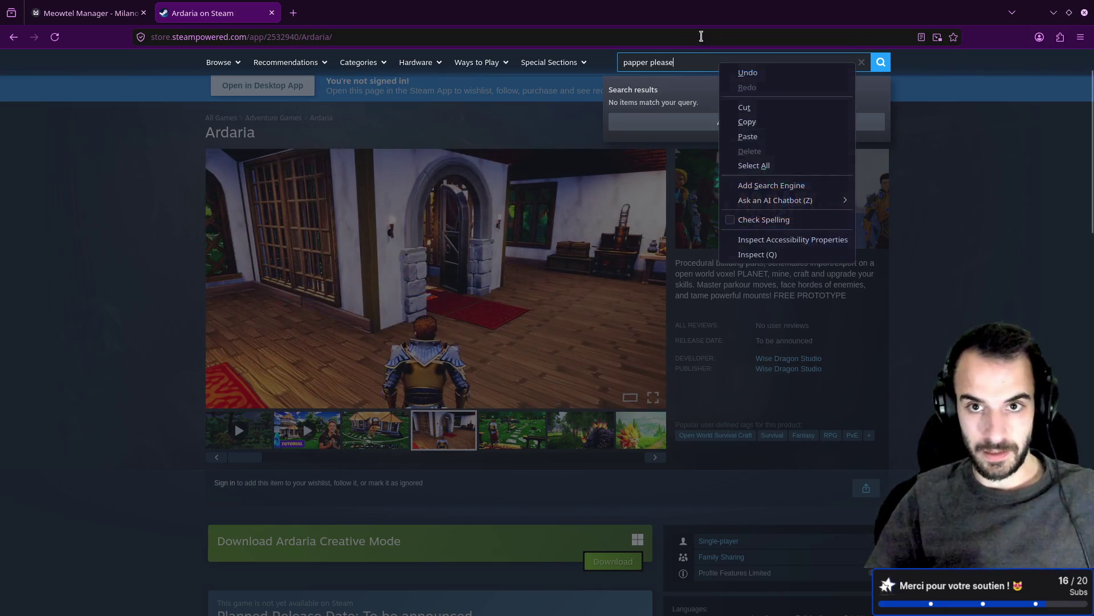
click(741, 74)
text(s)
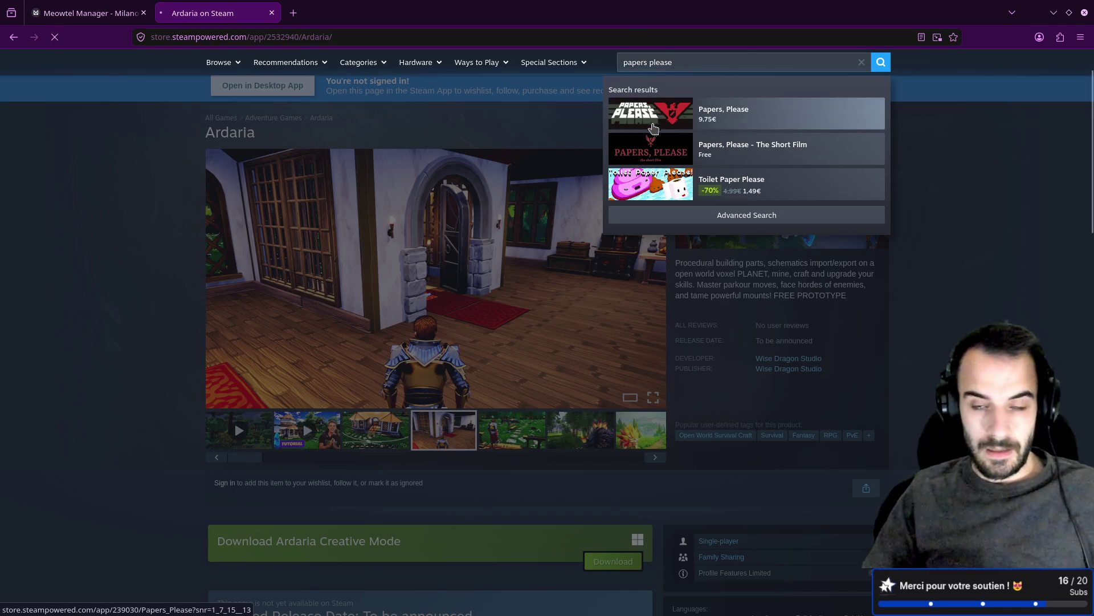
click(657, 105)
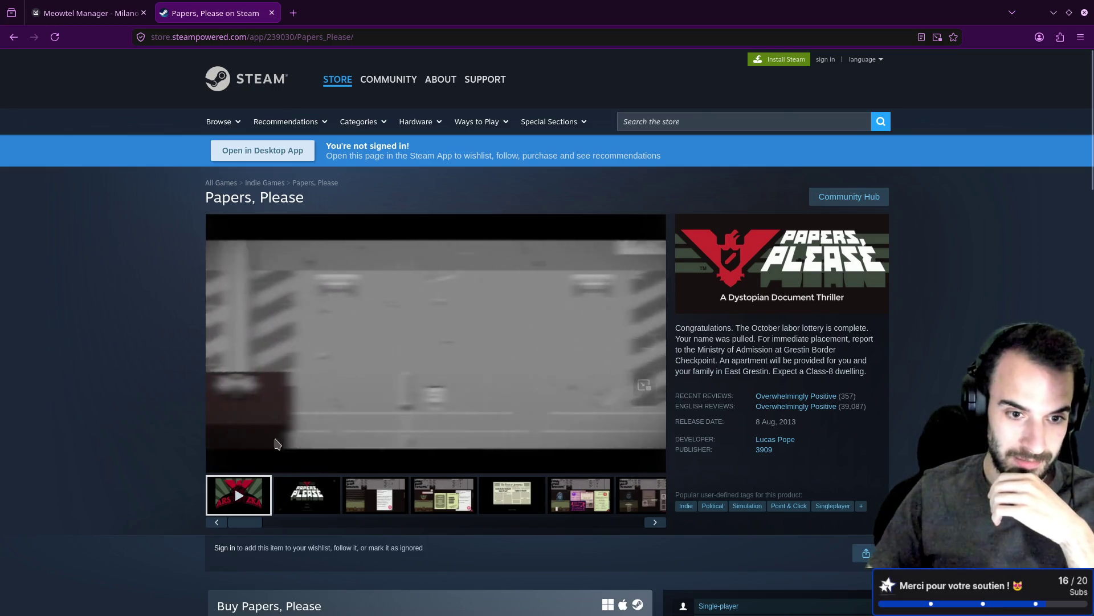
Watch part of the Papers, Please trailer full screen, pause it, and go back to Milanote.
click(280, 450)
click(653, 462)
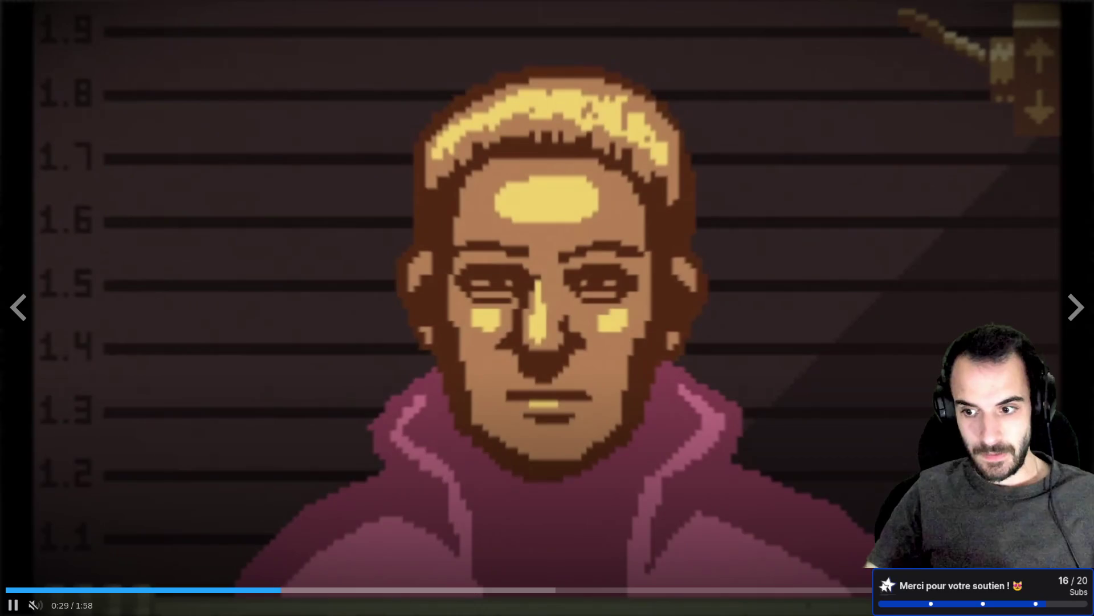
key(Escape)
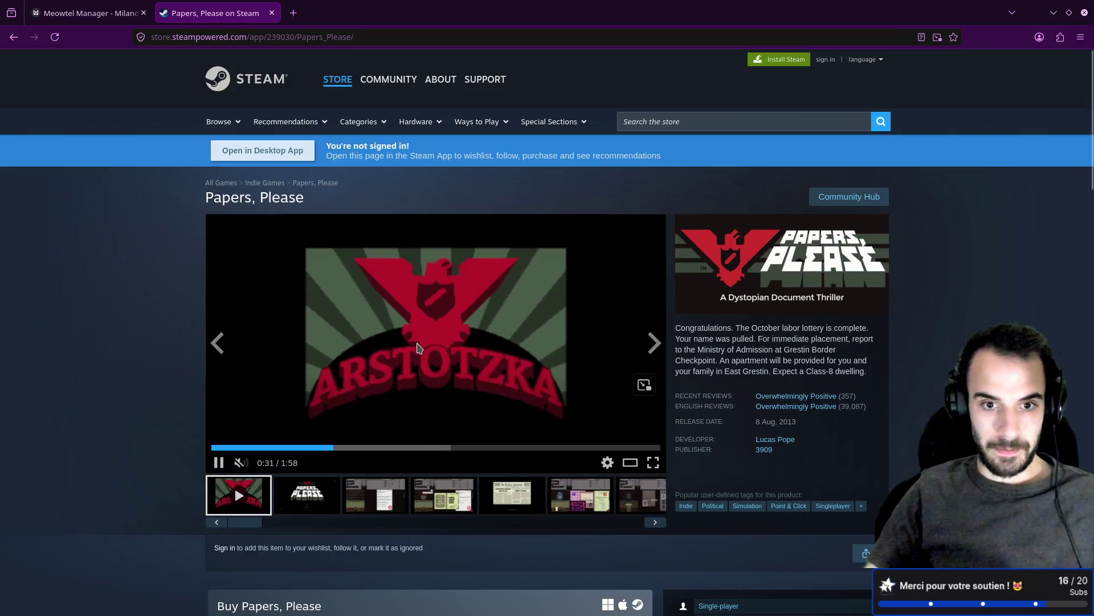
click(456, 285)
click(120, 12)
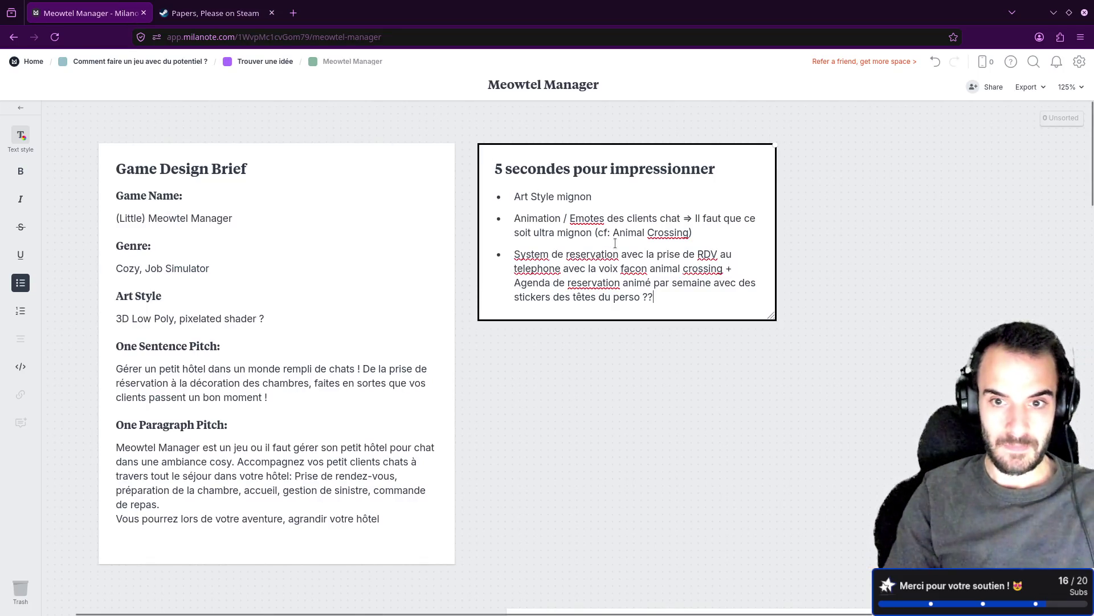
Add 'Tampon ?' and 'Prise de RDV avec un Tampon sur l'agenda' to the reservation bullet.
text(Tem)
key(BackSpace)
key(BackSpace)
text(ampon ?)
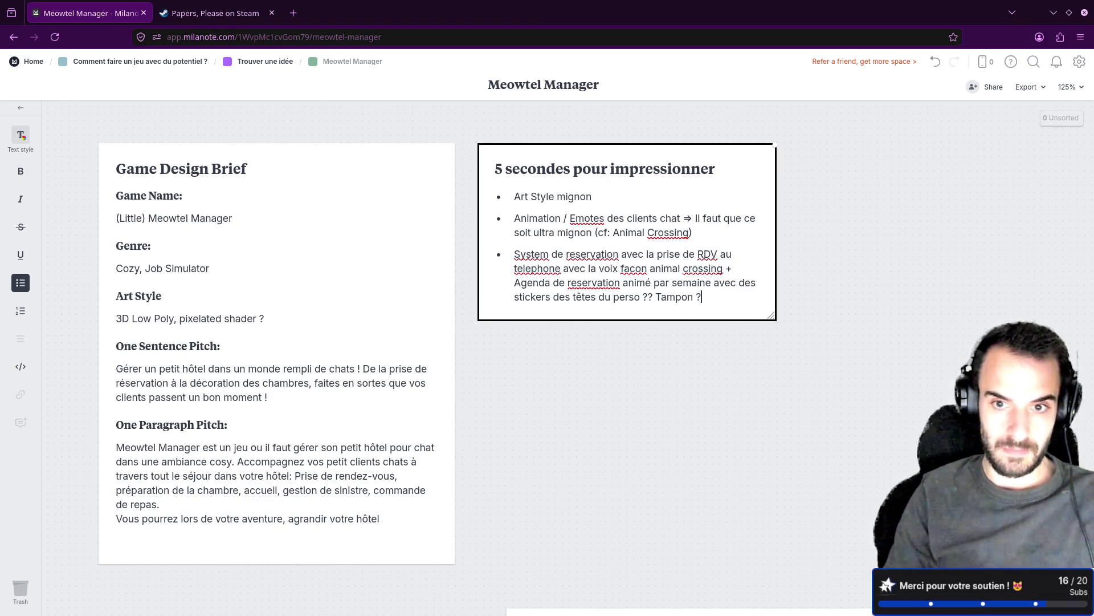
click(656, 297)
text(Prise de RDV avec)
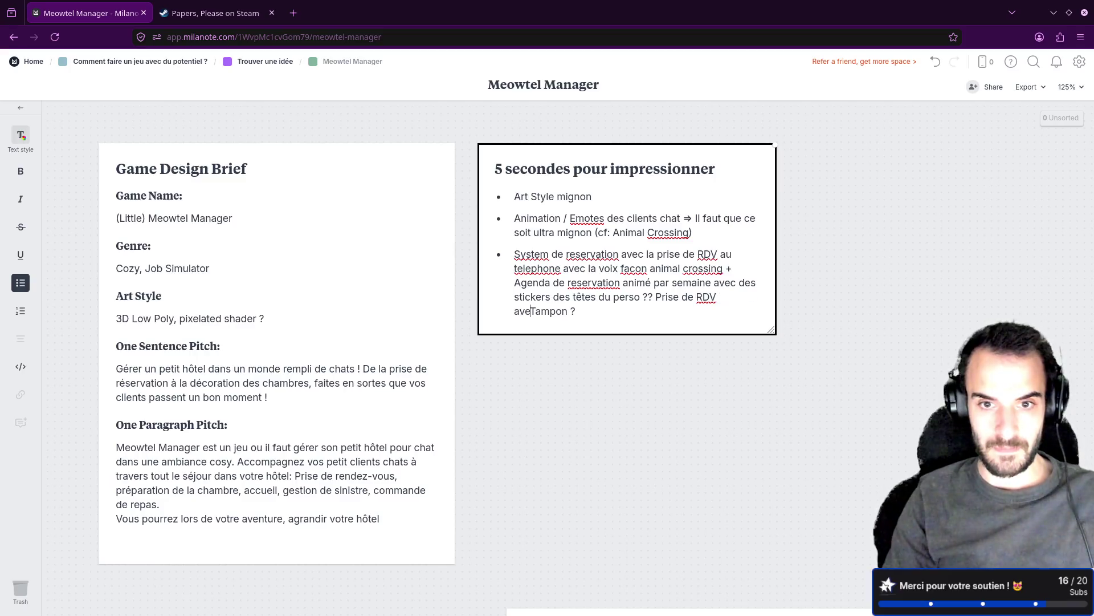
text( un Tampon)
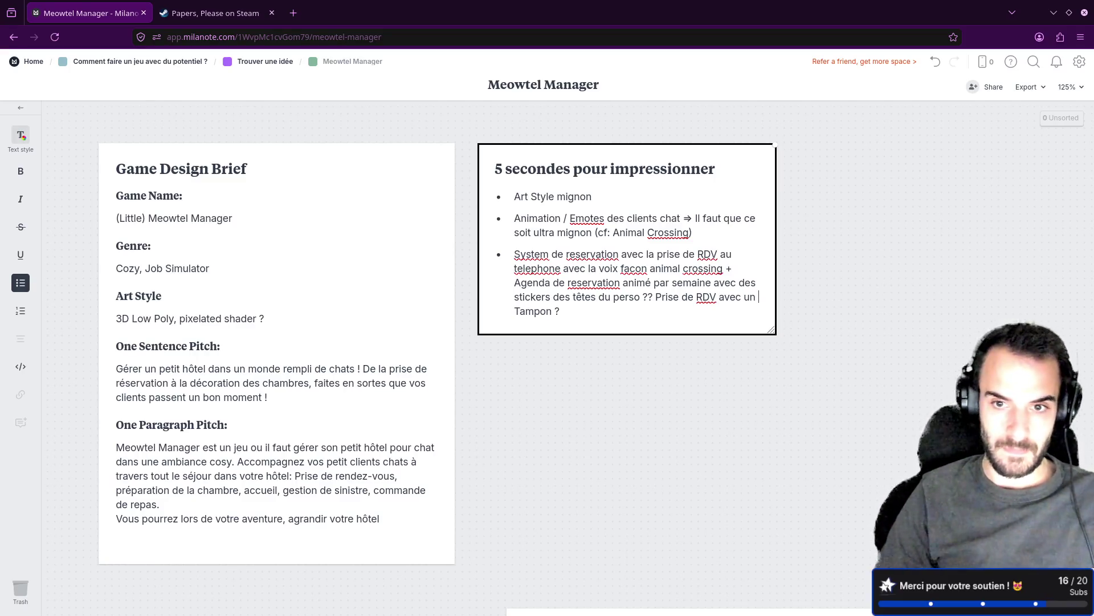
text( sur l'a)
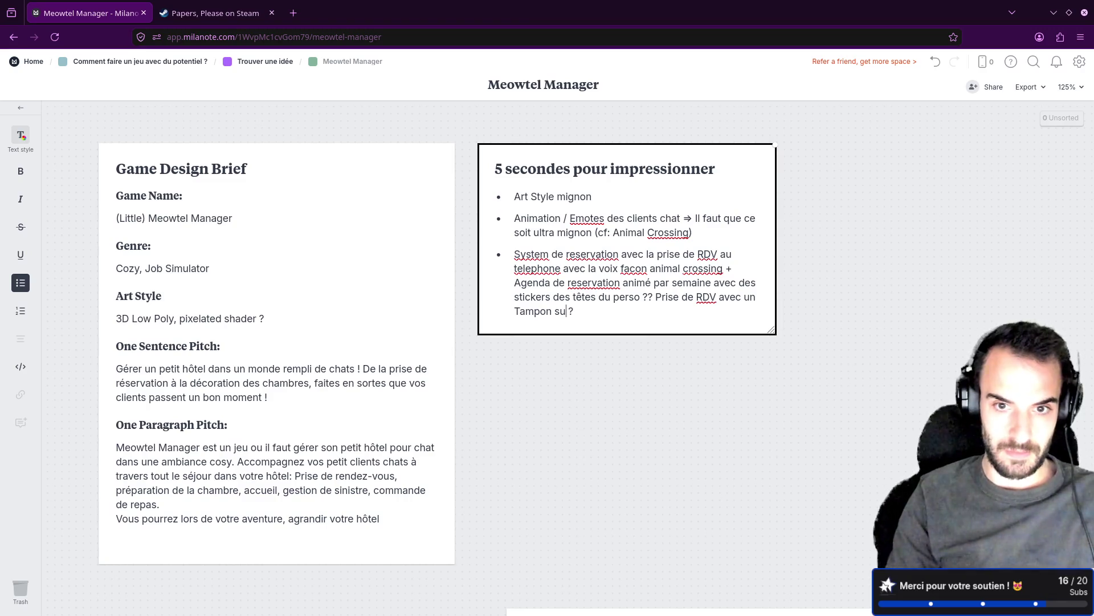
text(genda)
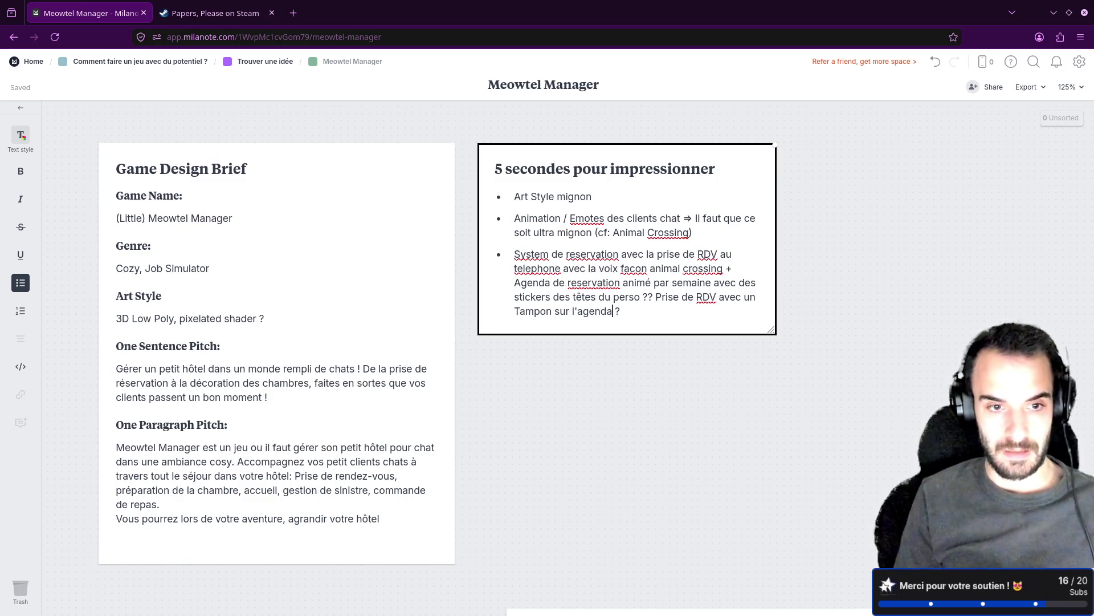
click(115, 366)
drag(115, 366, 364, 370)
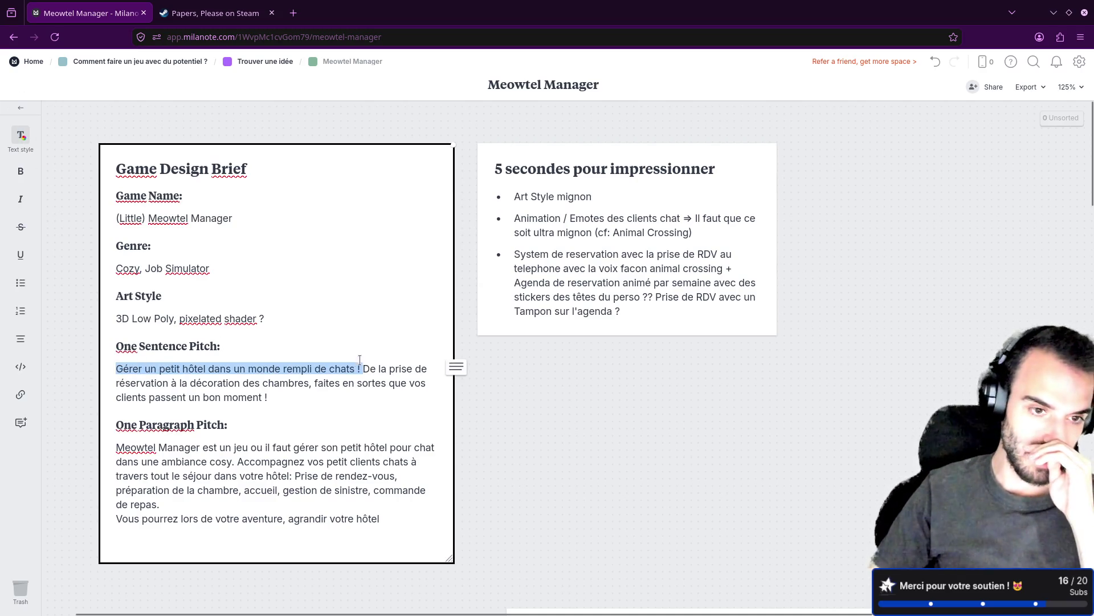
key(Up)
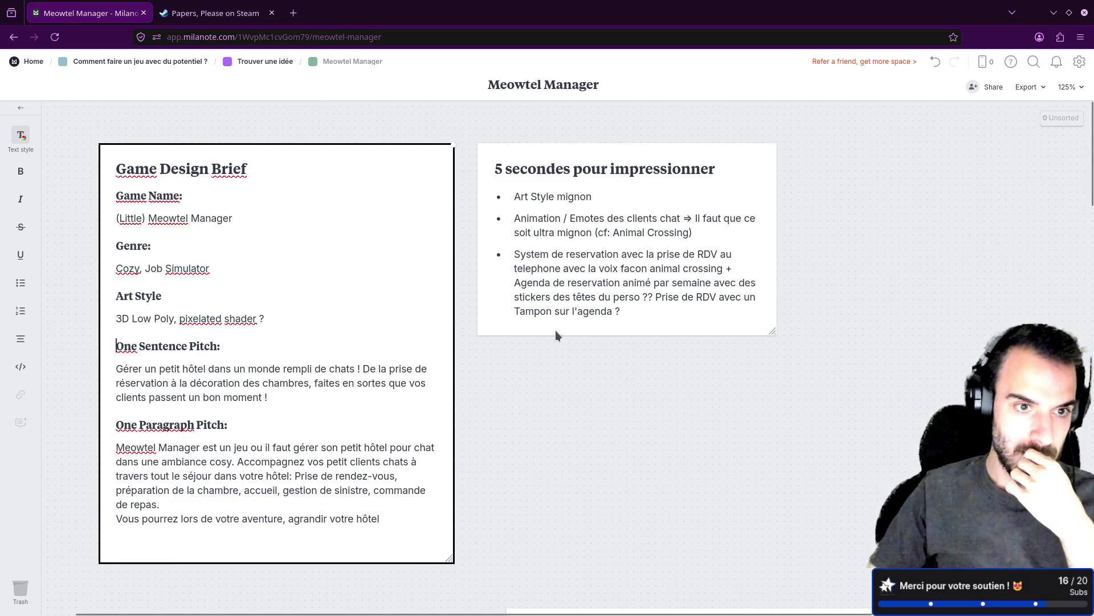
click(649, 318)
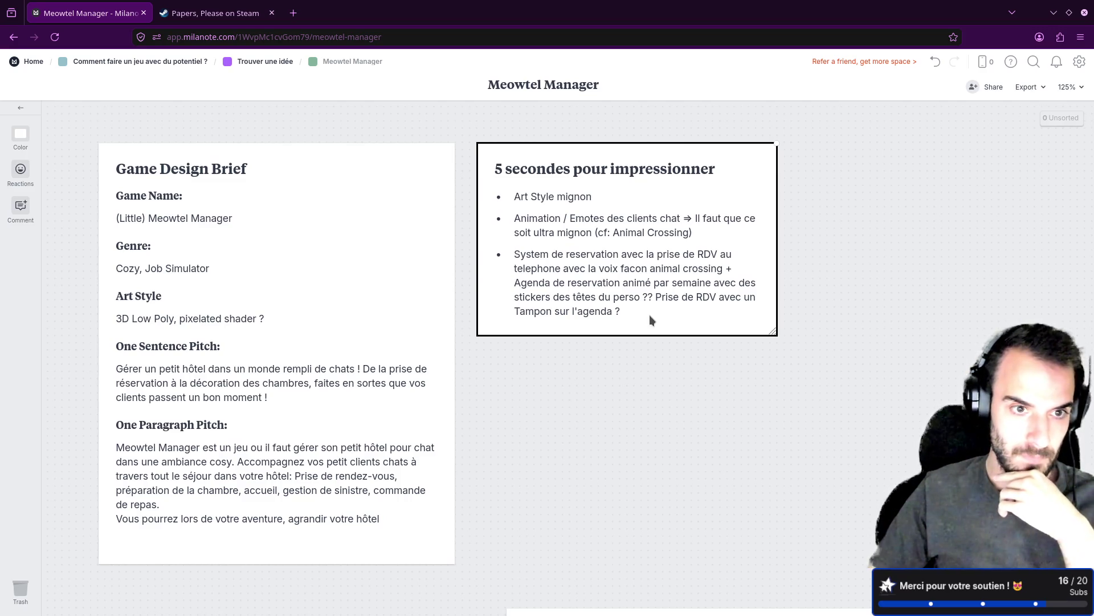
click(649, 315)
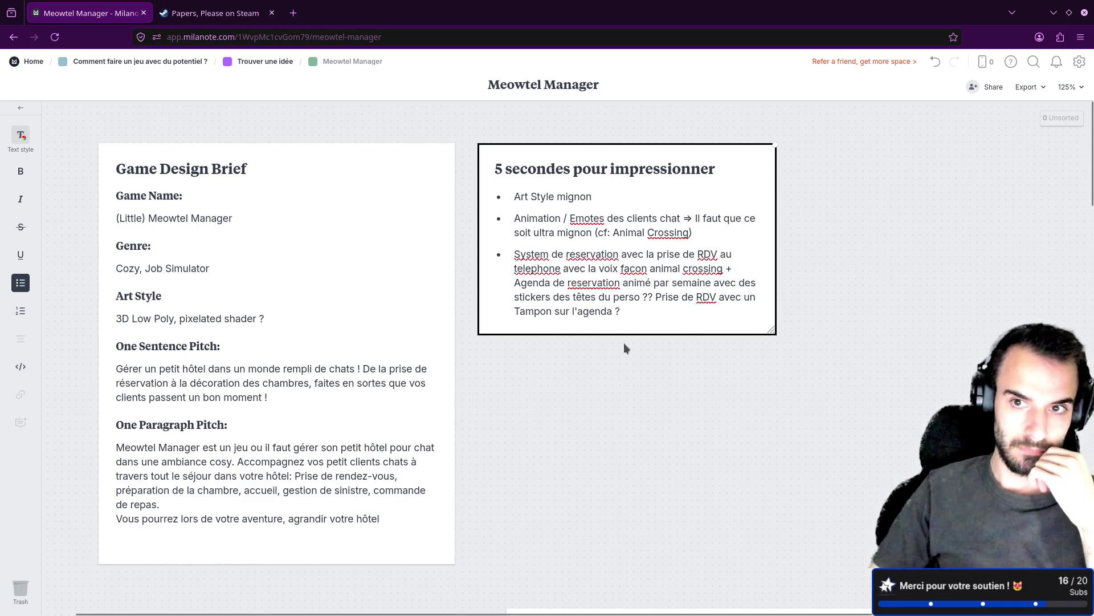
click(607, 368)
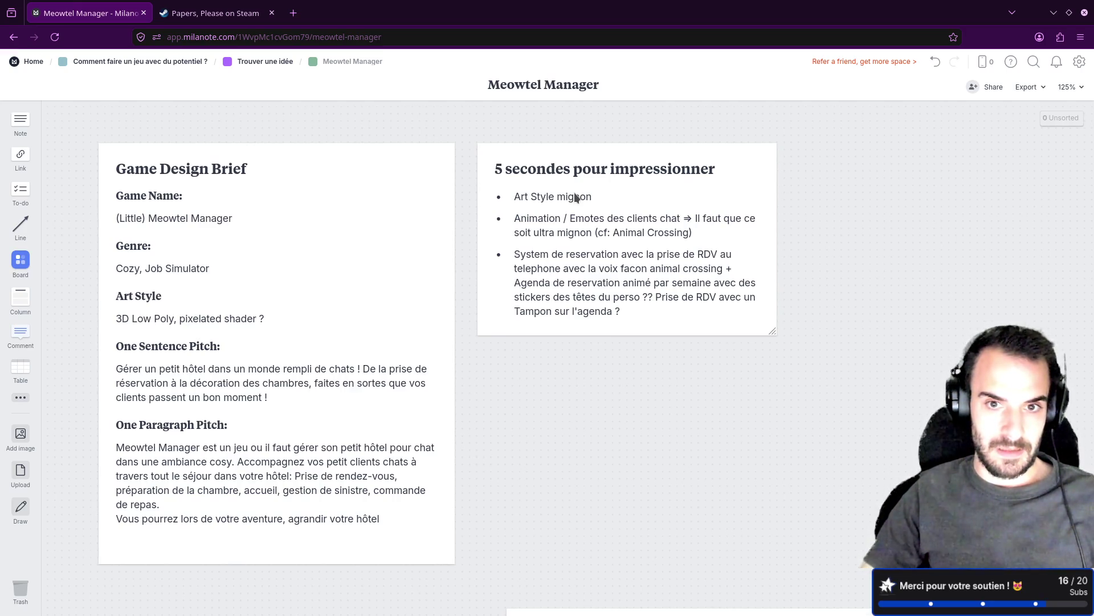
click(569, 215)
Append 'Le client vient triste => Repars heureux' to the emotes bullet.
click(665, 232)
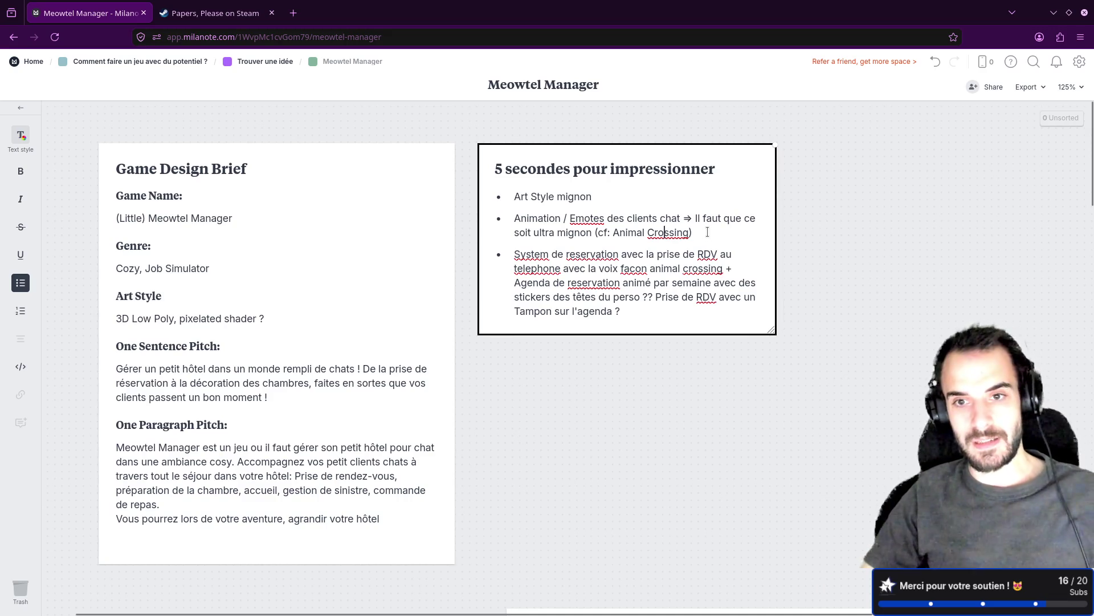
text(Le )
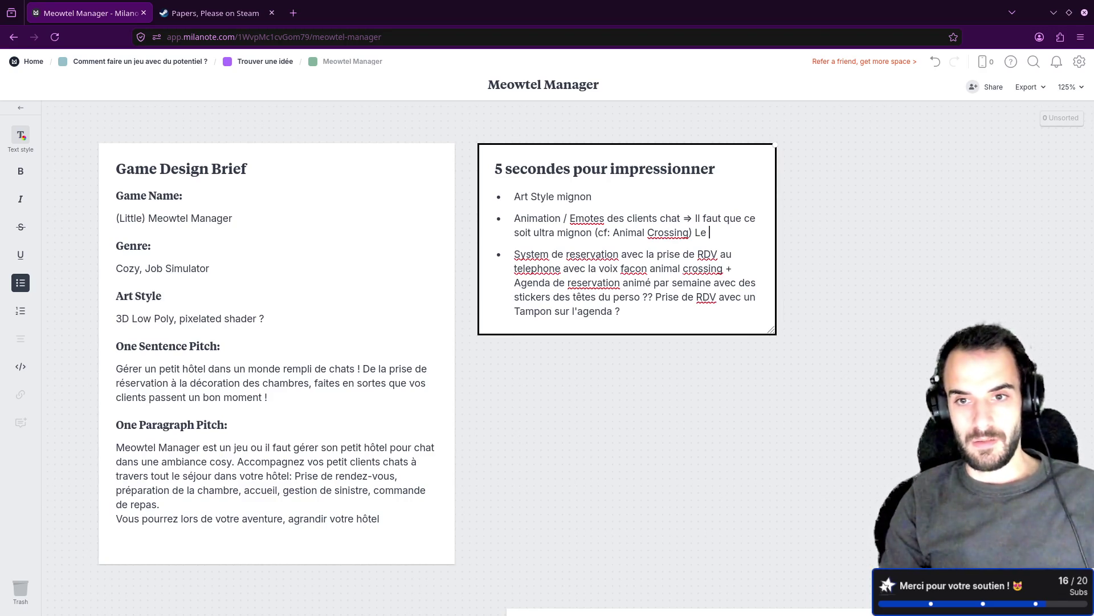
text(client vie)
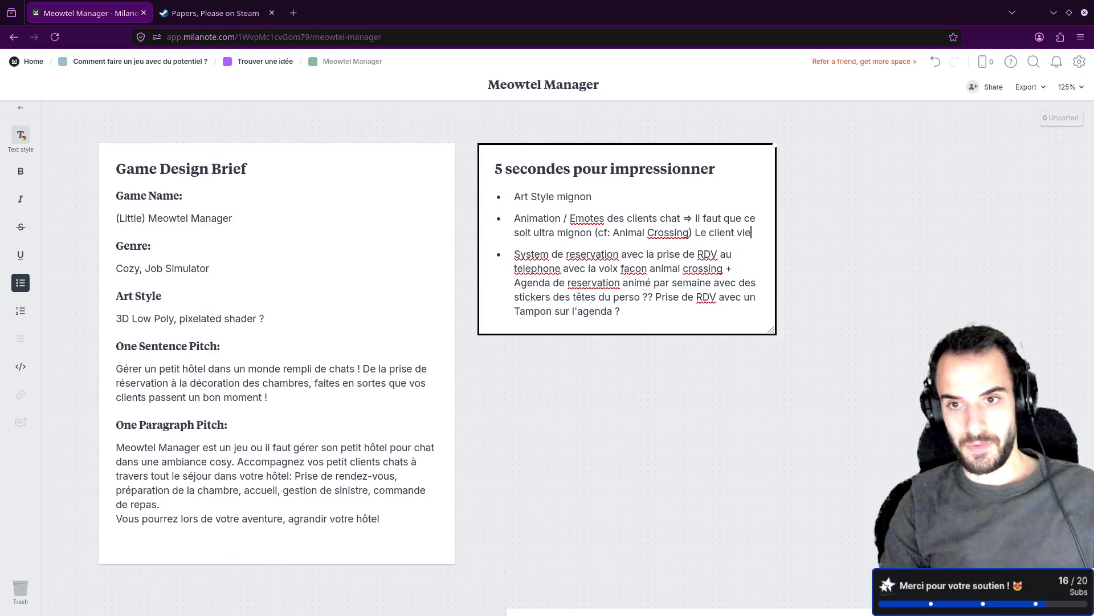
text(nt triste)
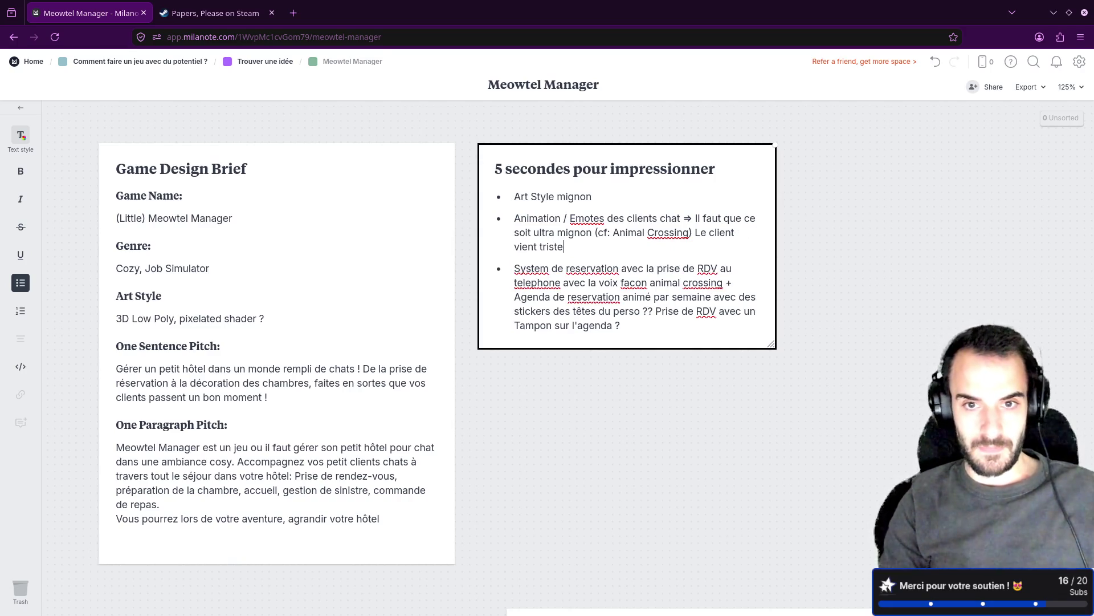
text( => Repars )
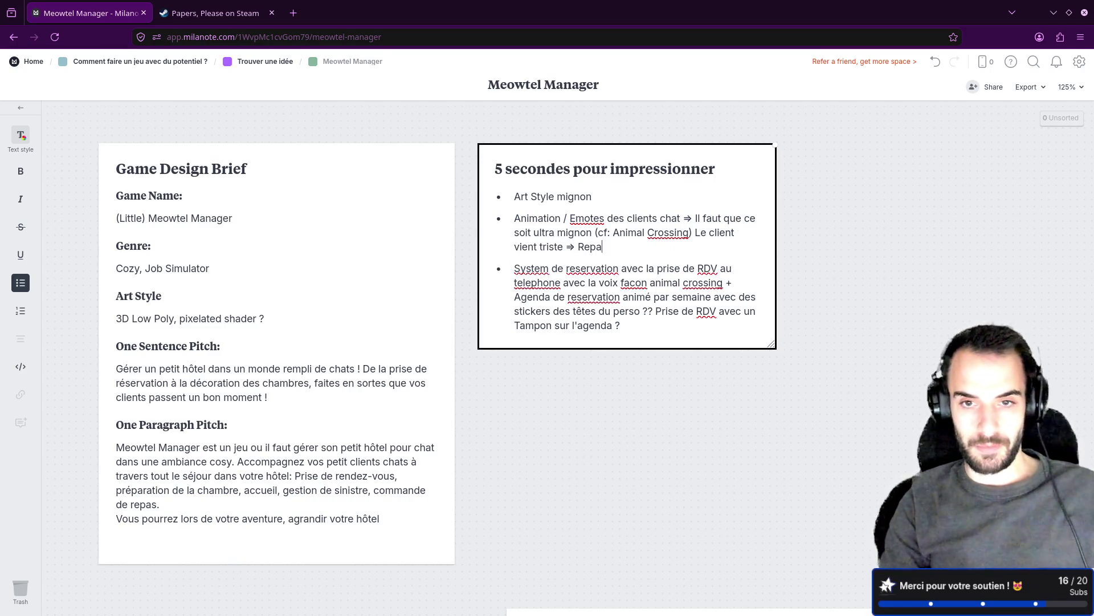
text(heureux)
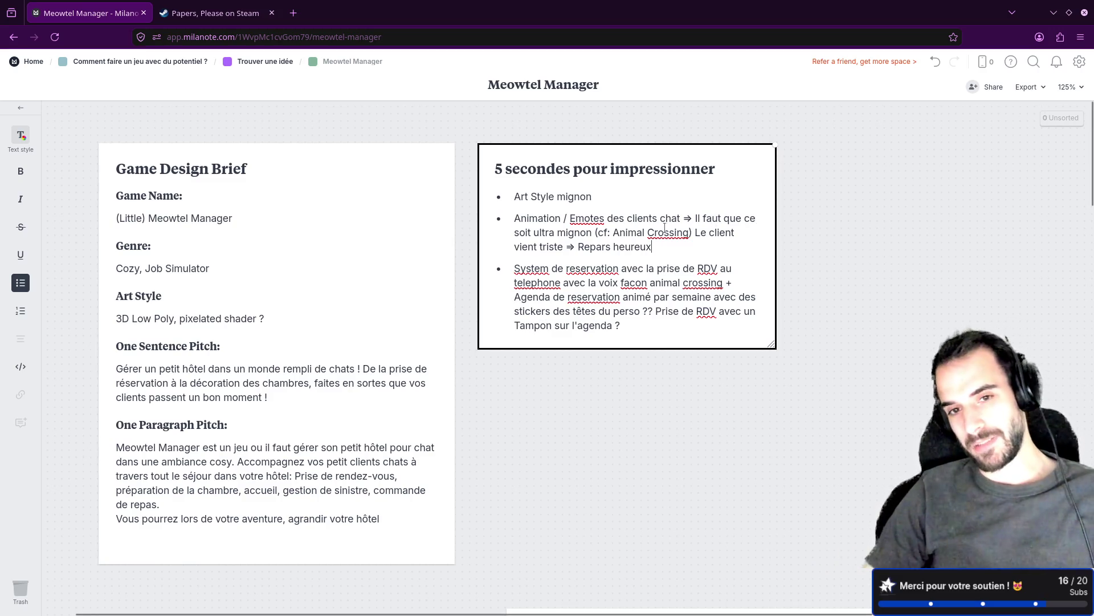
double_click(596, 170)
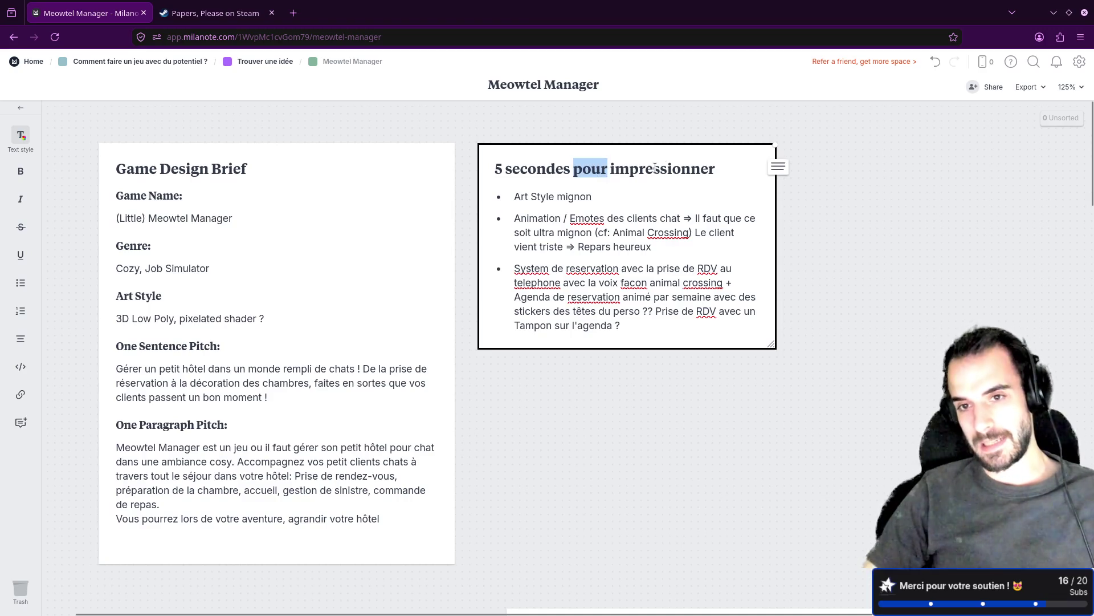
Highlight the '5 secondes pour impressionner' title and bullets, then switch to the Papers, Please Steam page.
mouse_move(717, 169)
mouse_down()
mouse_move(496, 156)
mouse_move(723, 164)
mouse_up()
click(521, 194)
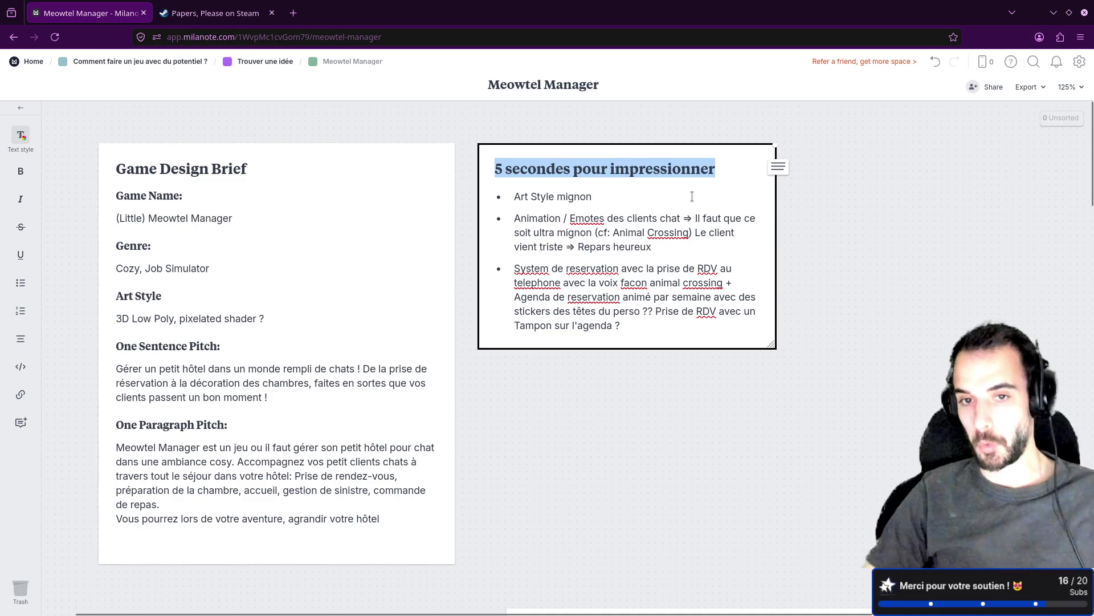
drag(630, 197, 534, 208)
click(559, 221)
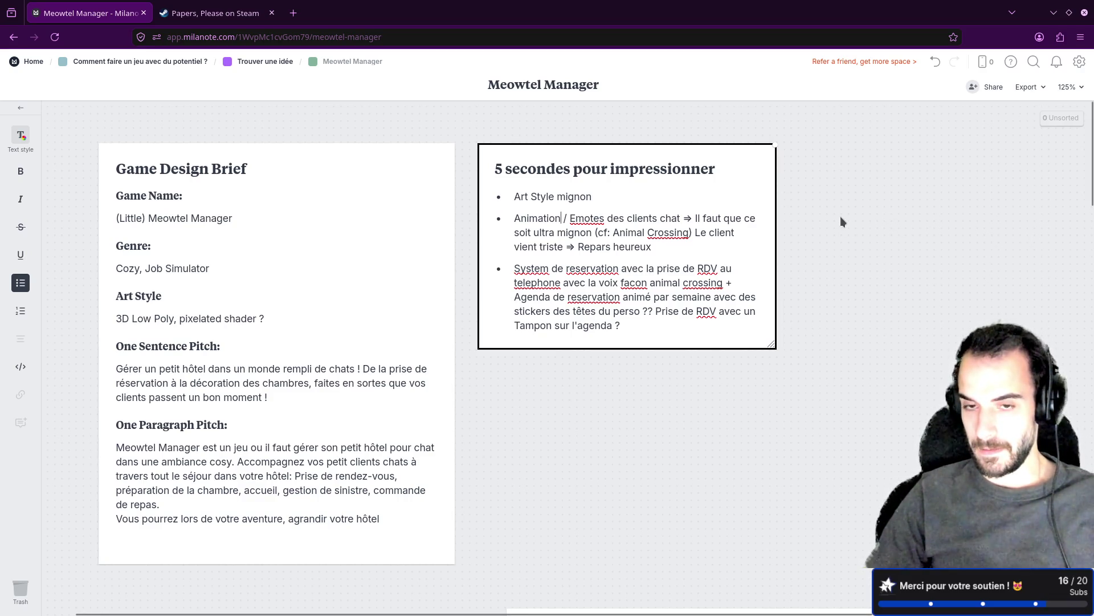
drag(488, 169, 717, 172)
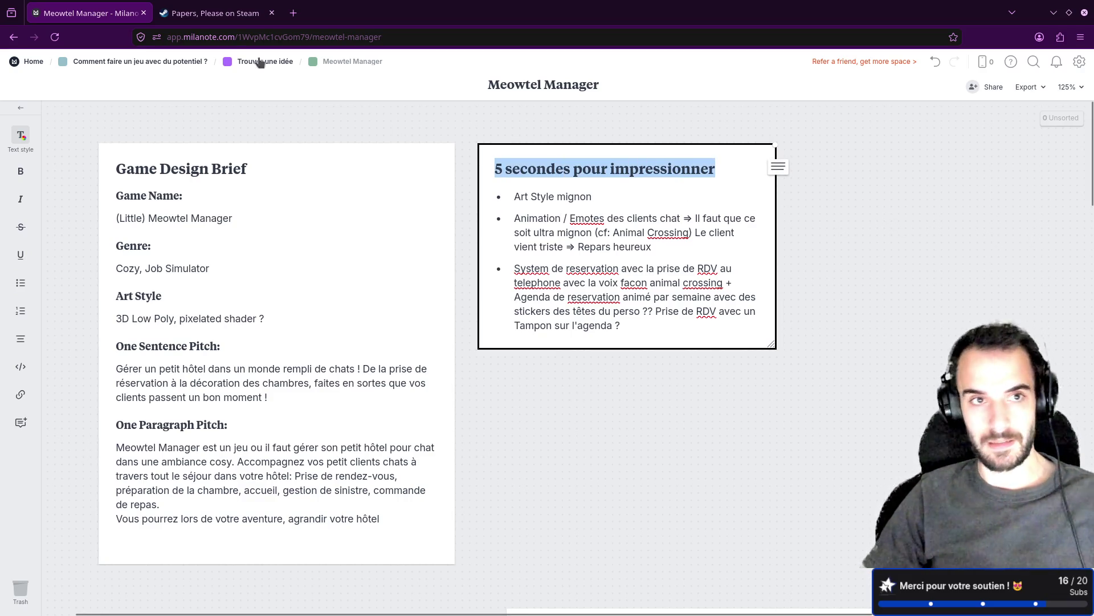
click(215, 12)
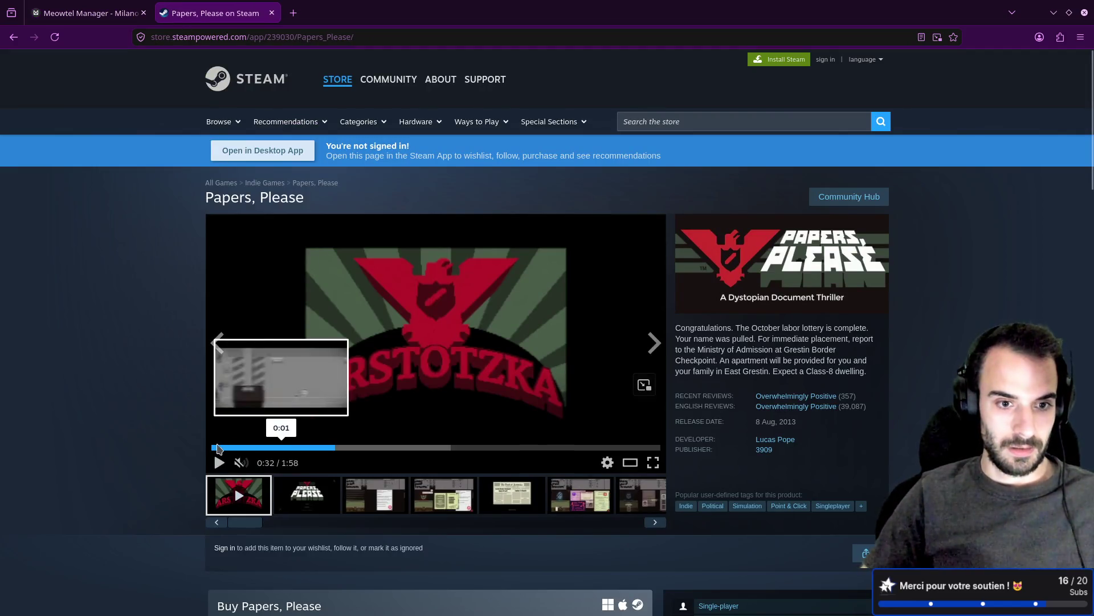
Restart the Papers, Please trailer from the beginning, watch it, then return to the Meowtel Manager tab.
click(216, 448)
click(219, 462)
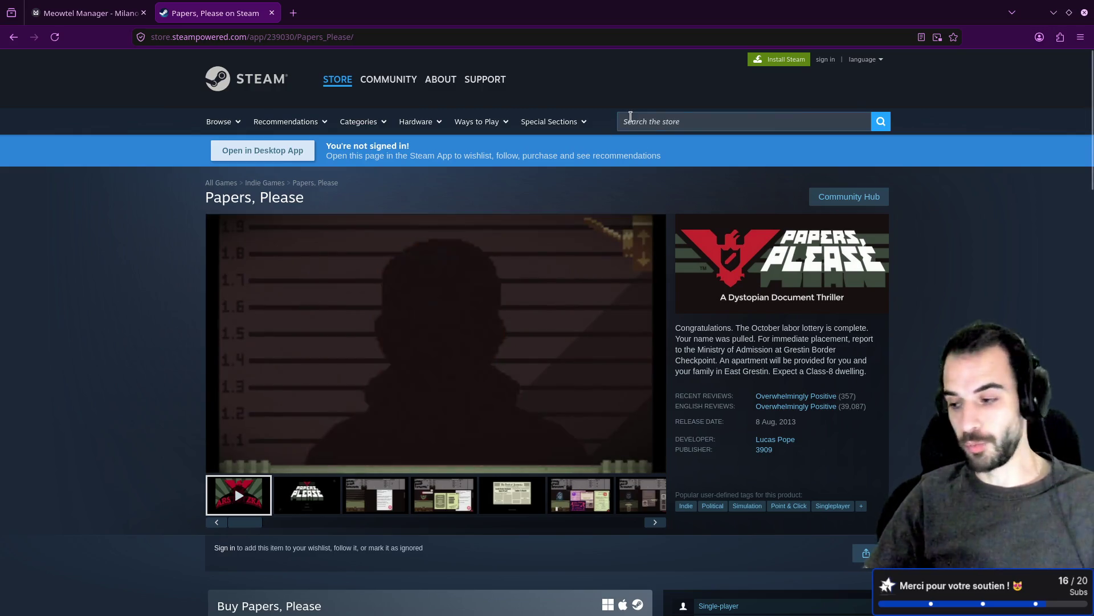
click(111, 12)
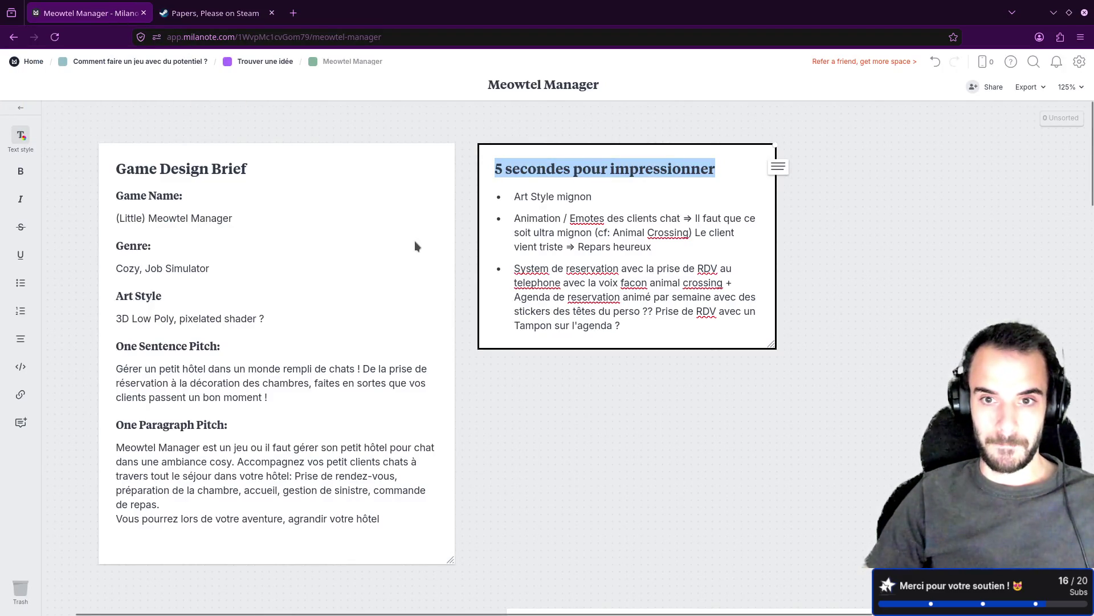
Select the Animal Crossing reference and the pixelated shader phrase in the Game Design Brief.
click(631, 234)
drag(598, 233, 687, 231)
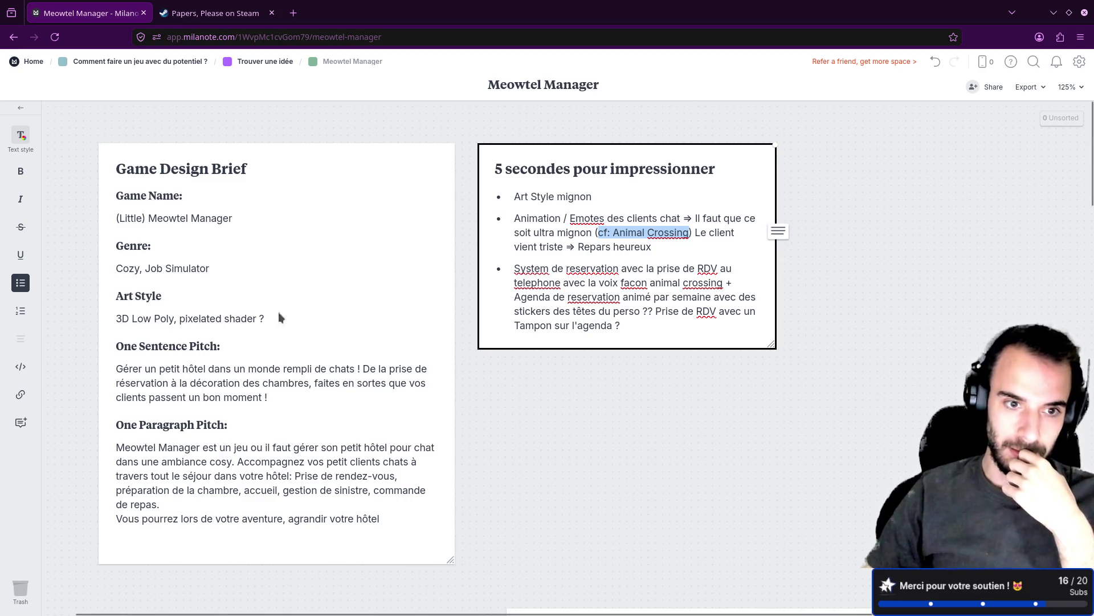
click(206, 320)
click(179, 318)
drag(179, 318, 266, 318)
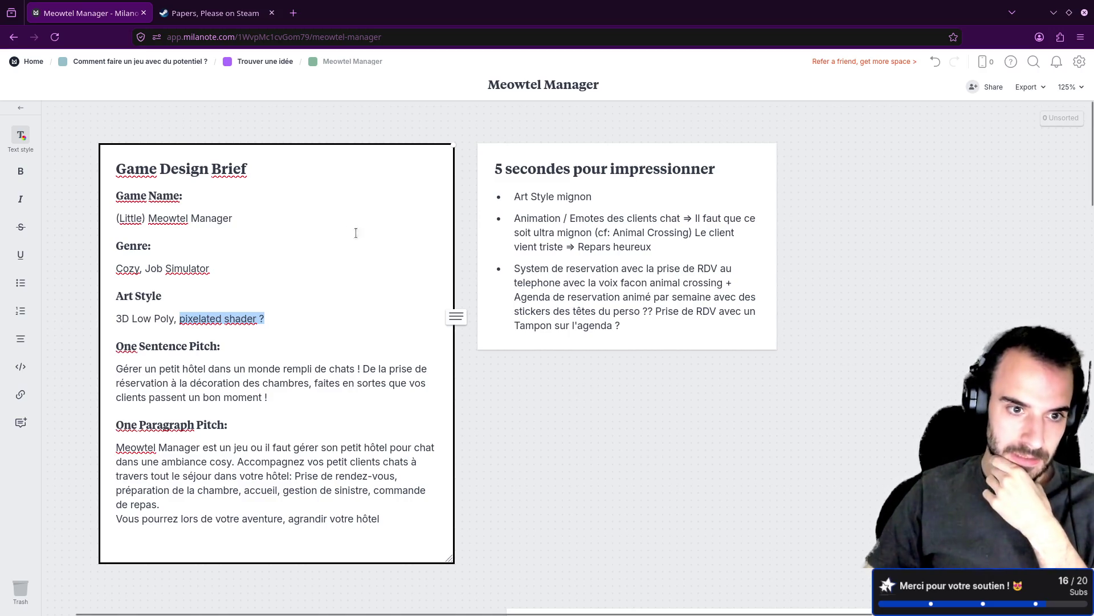
click(214, 320)
drag(180, 318, 293, 318)
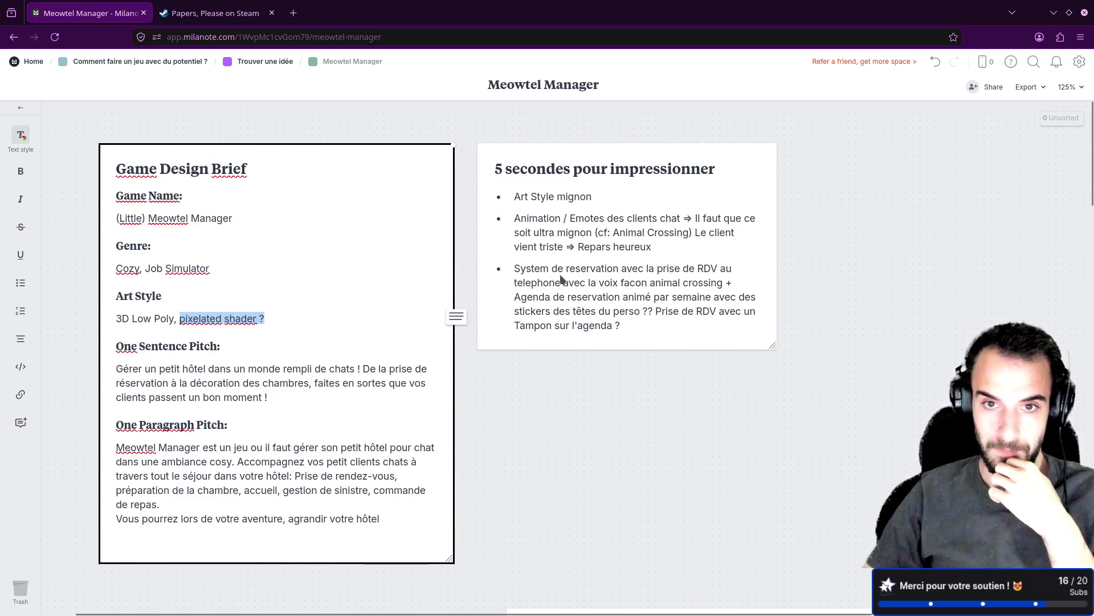
Drag a copy of the '5 secondes pour impressionner' card just below the original.
key(Escape)
click(664, 345)
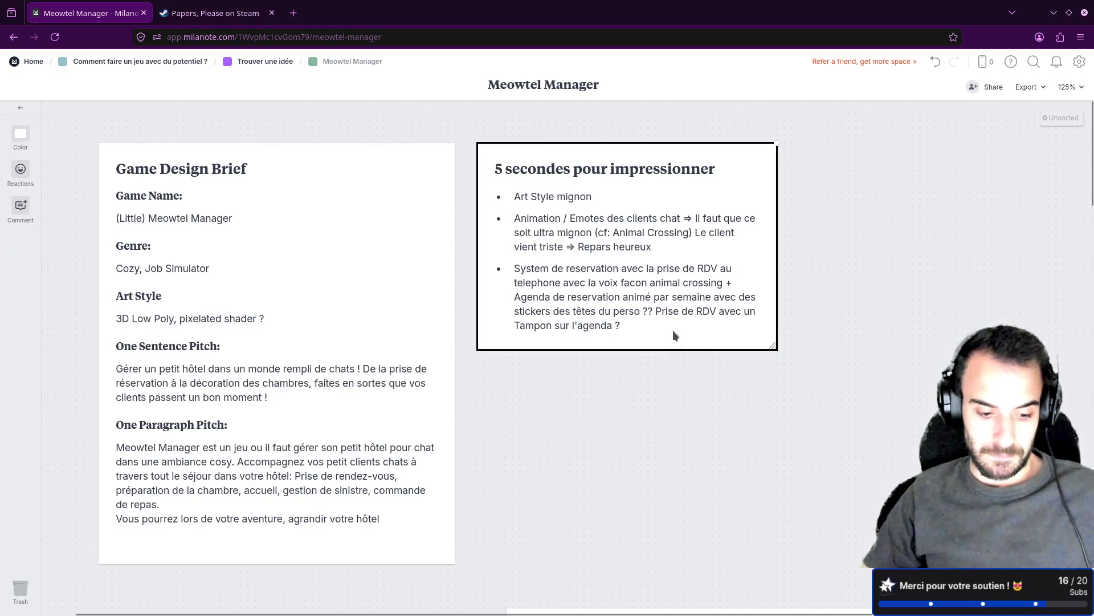
mouse_move(630, 254)
mouse_down()
mouse_move(642, 265)
mouse_move(624, 466)
mouse_move(629, 419)
mouse_up()
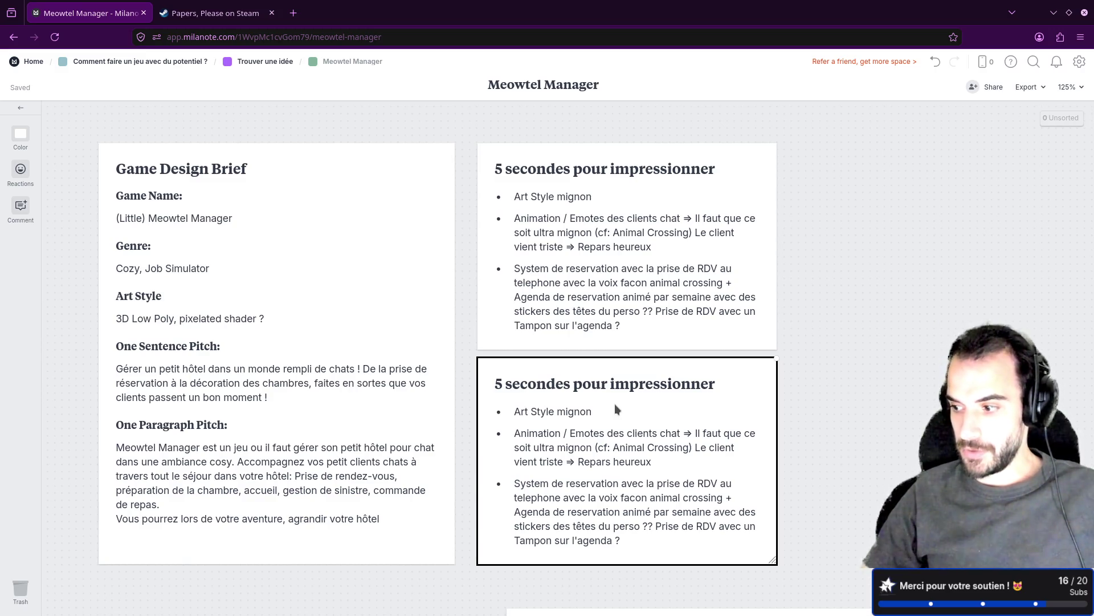
Retitle the copied card '5 minutes pour adhérer'.
double_click(511, 387)
drag(510, 387, 713, 385)
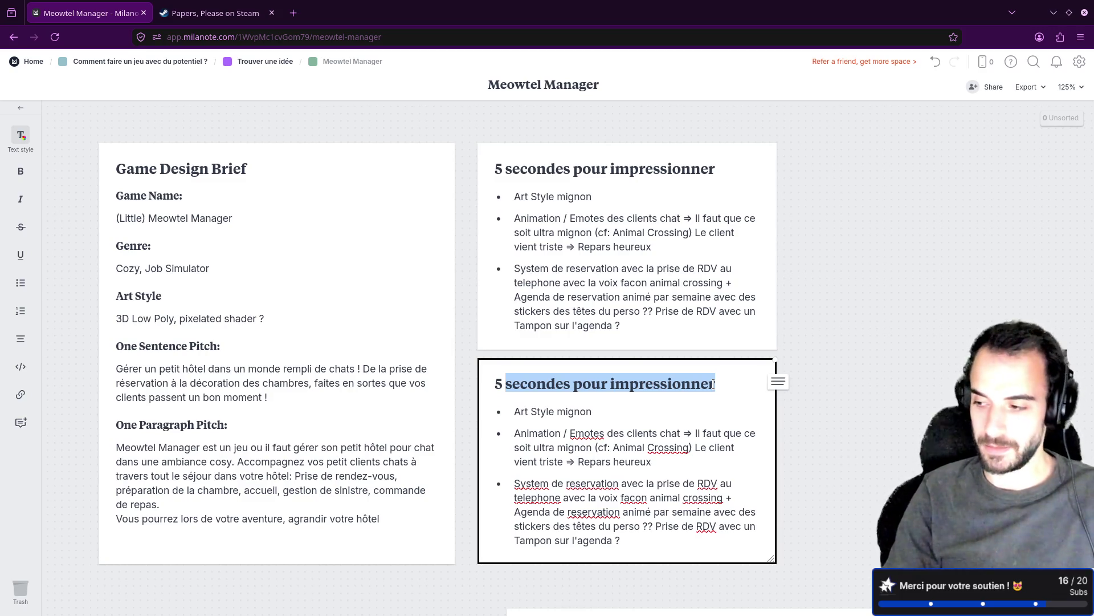
key(BackSpace)
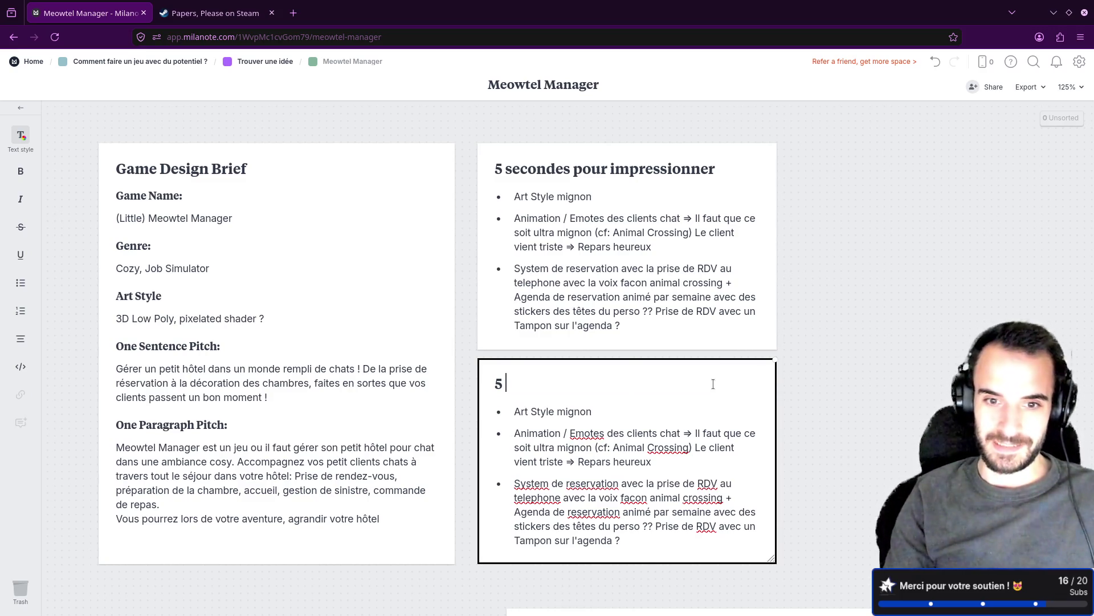
text(minutes p)
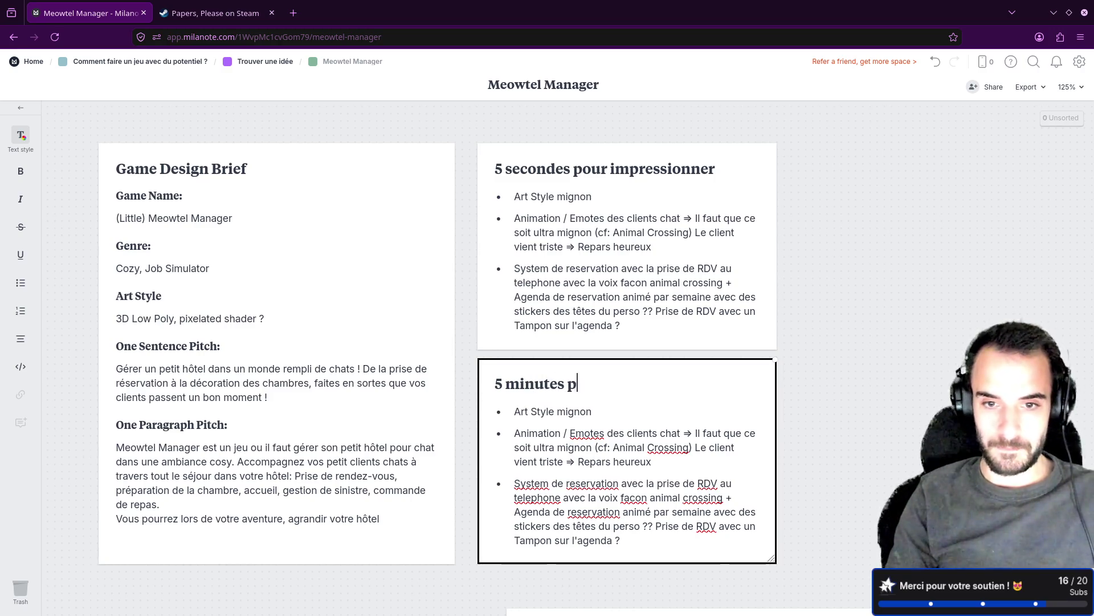
text(our adhérer)
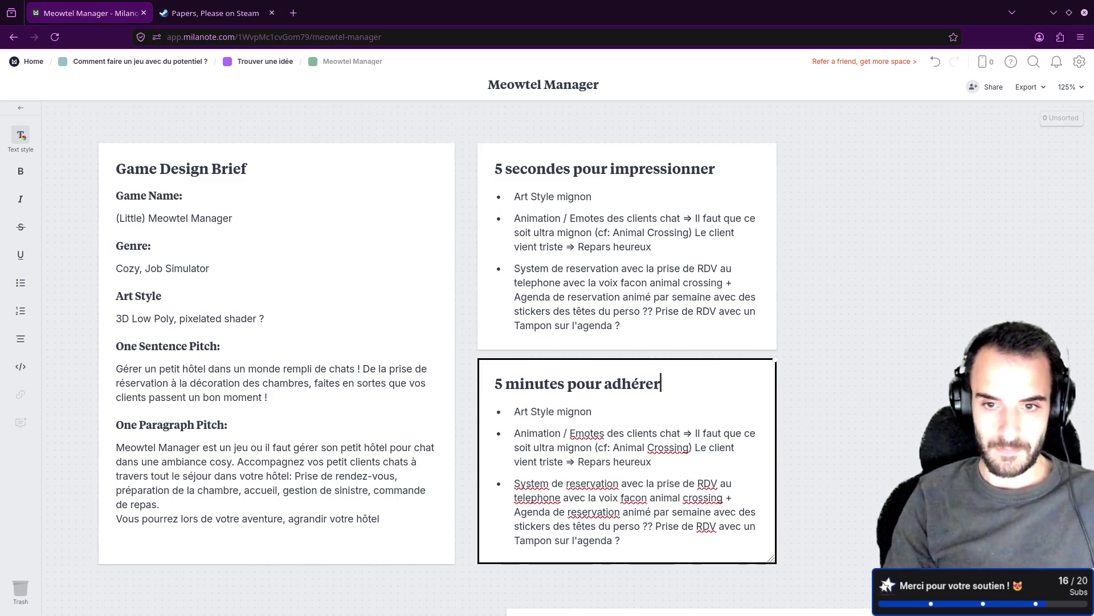
key(super)
key(super)
click(885, 388)
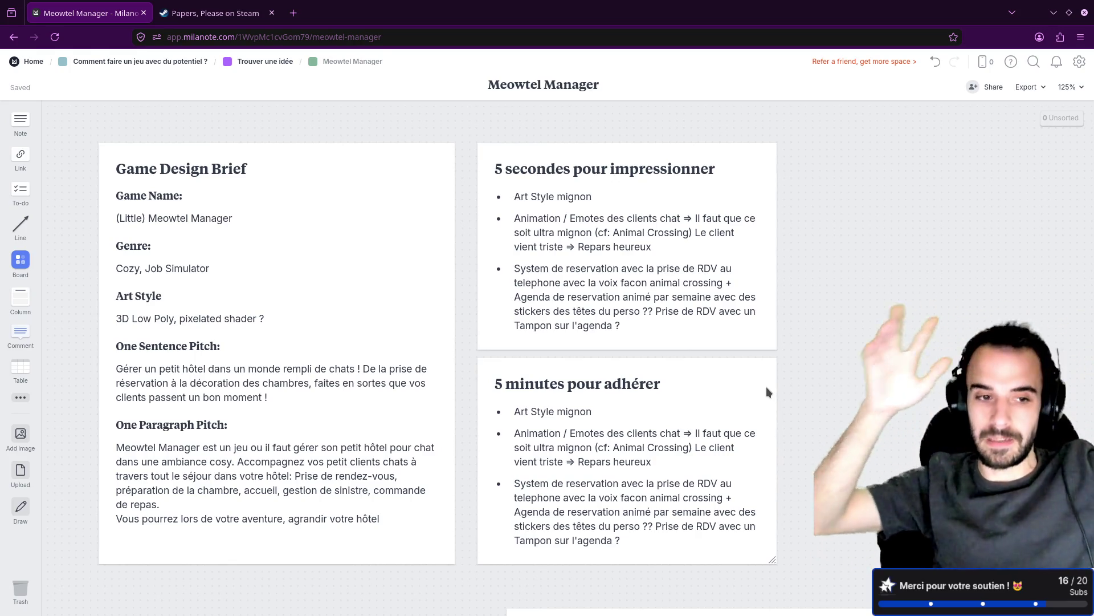
Delete all copied bullet text from the card, leaving a single empty '- ' bullet.
click(613, 447)
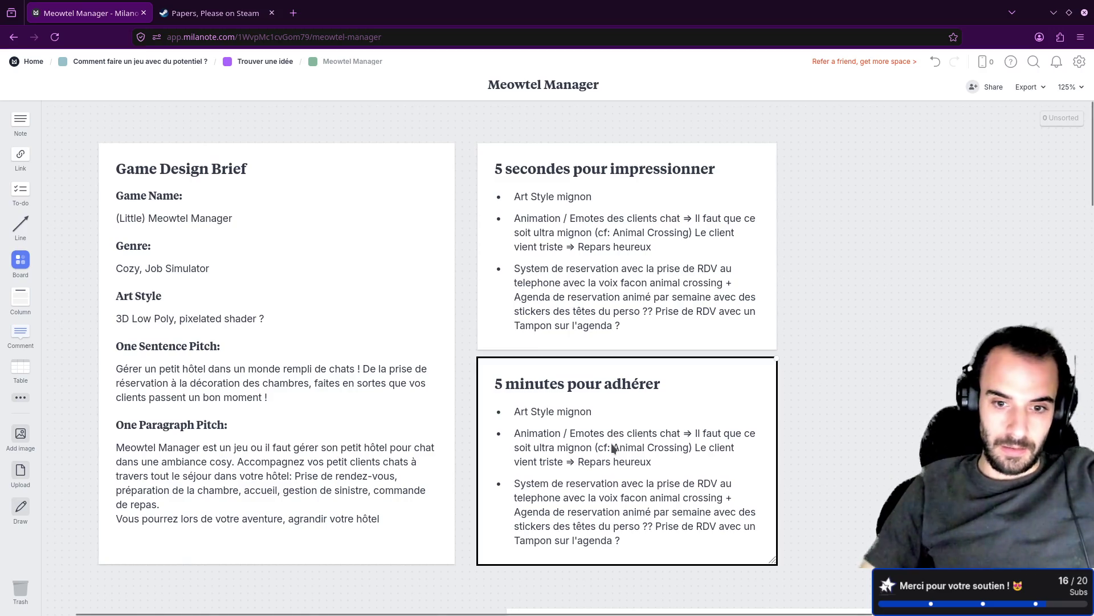
click(613, 448)
drag(622, 541, 517, 411)
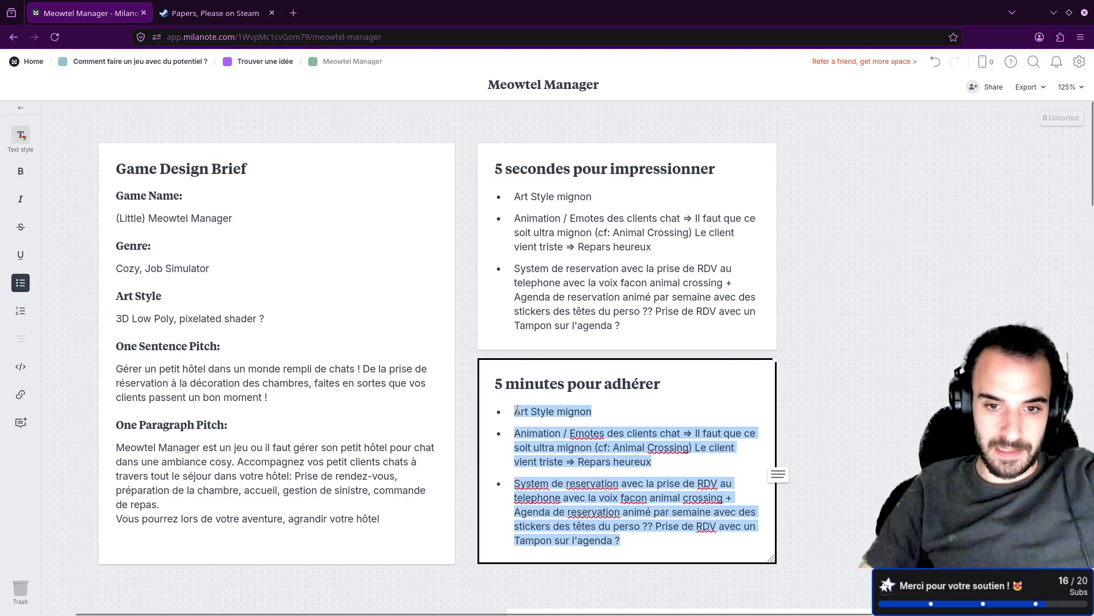
key(BackSpace)
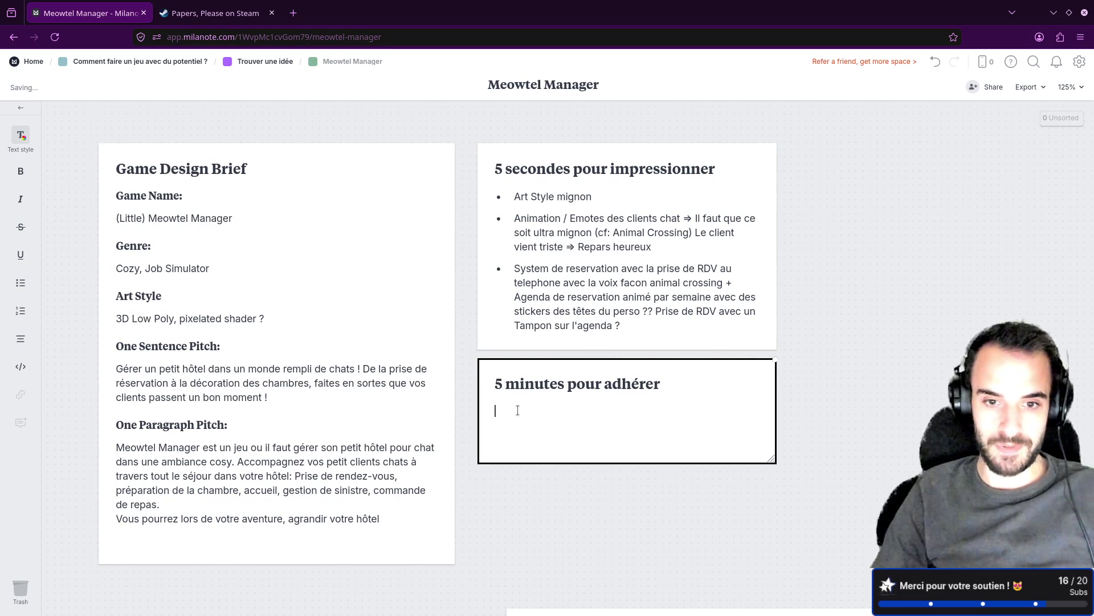
text())
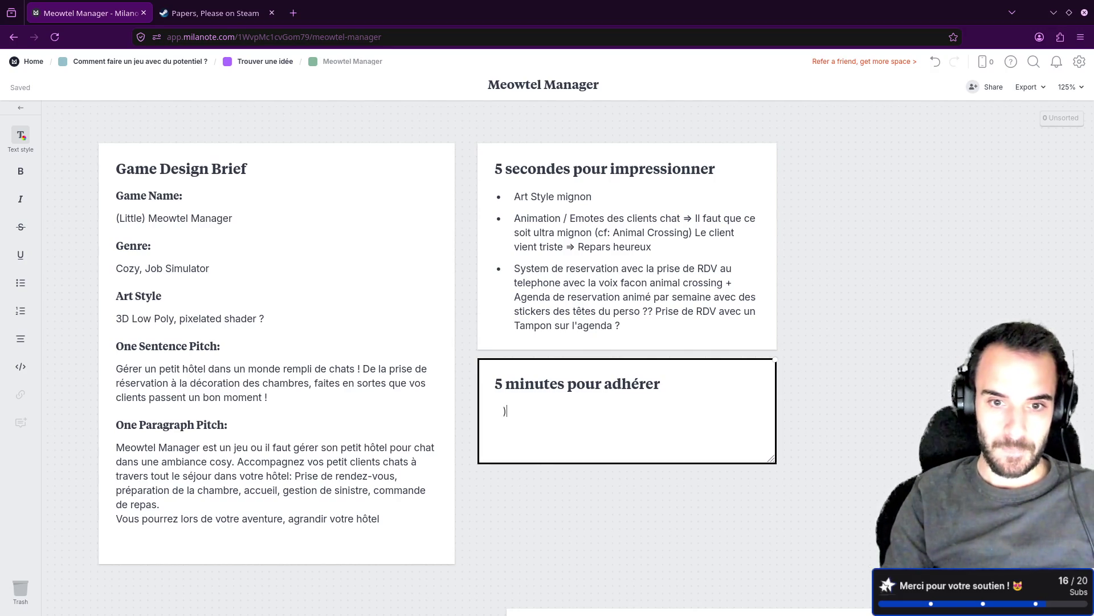
key(BackSpace)
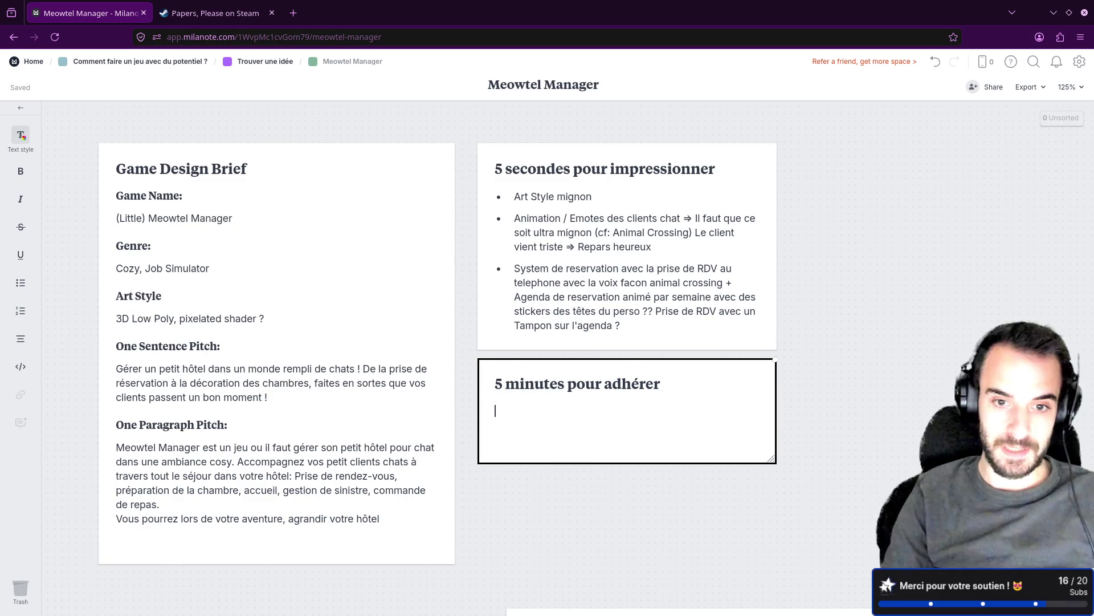
key(BackSpace)
key(Return)
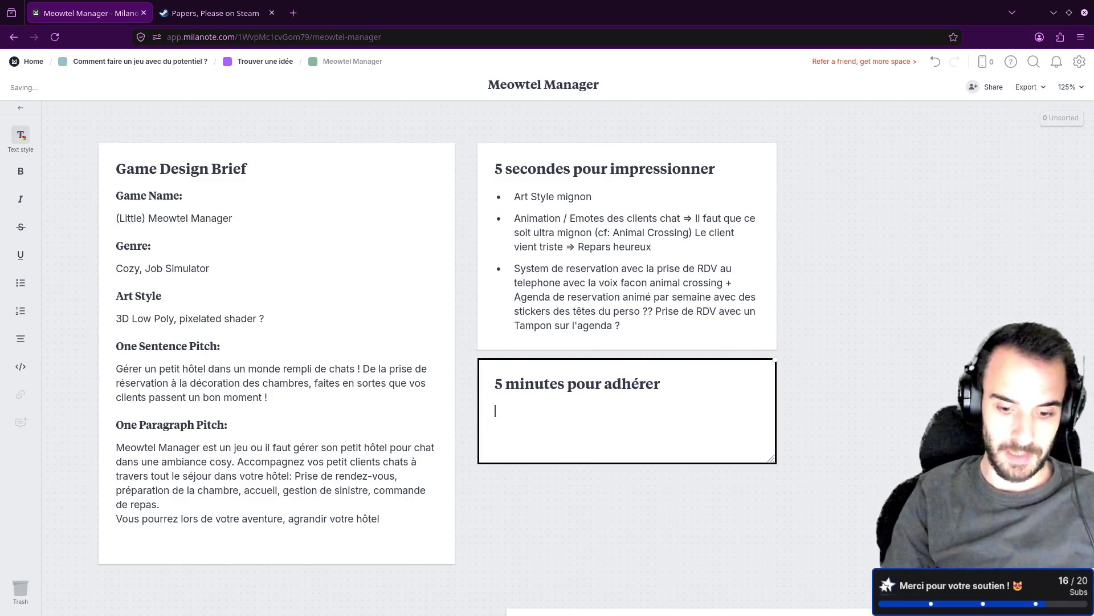
text(- )
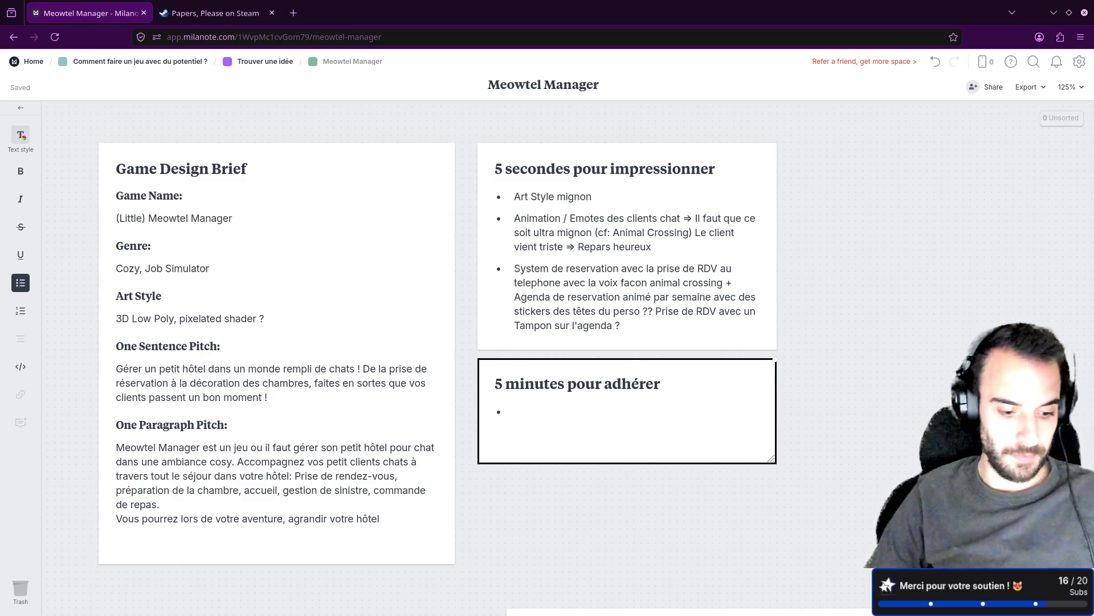
text(FEA)
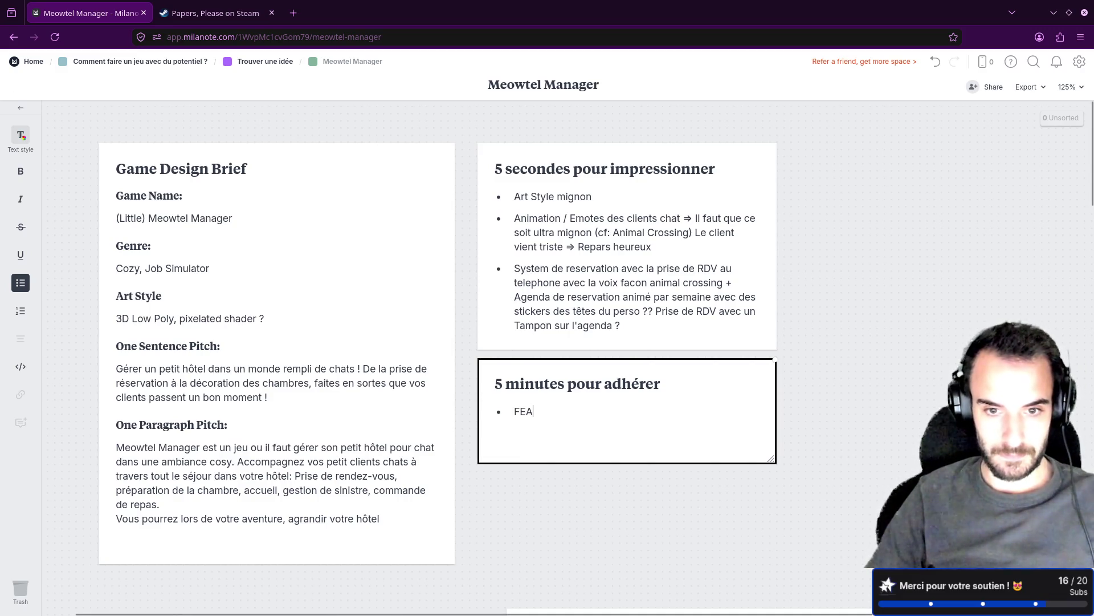
key(BackSpace)
key(BackSpace)
key(BackSpace)
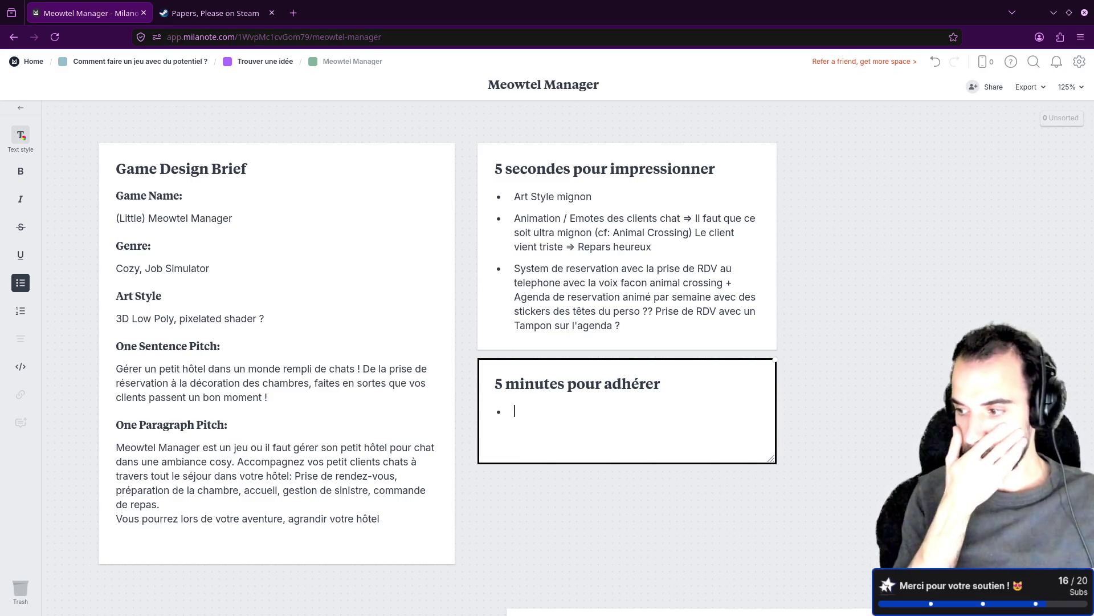
Copy the Ambiance line from the Random notes and paste it after 'Art Style mignon, '.
click(586, 536)
scroll(594, 527, down, 10)
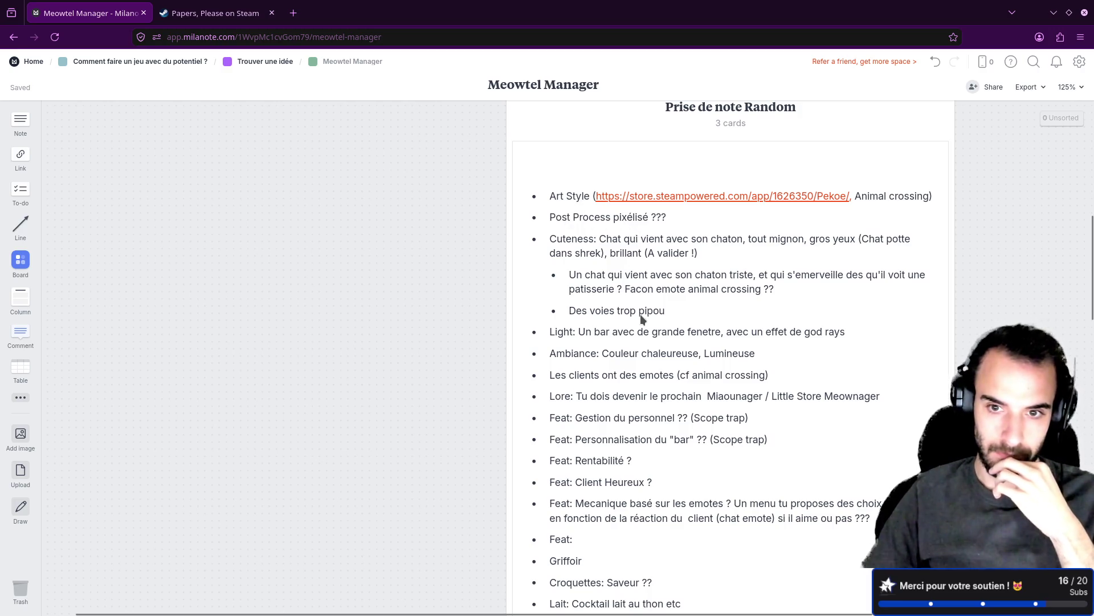
click(592, 337)
click(533, 358)
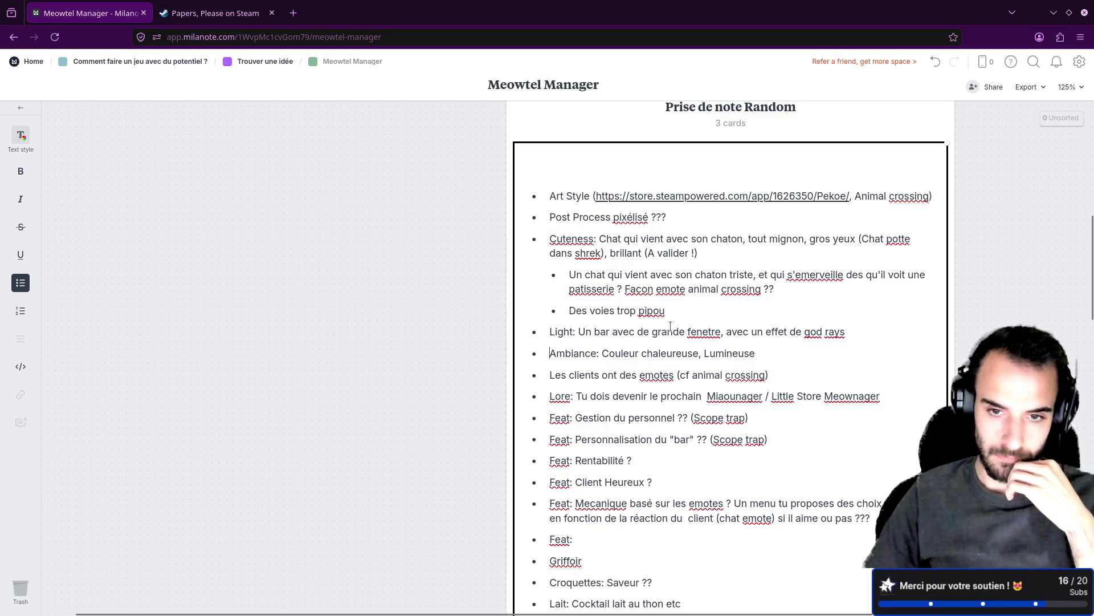
drag(550, 356, 755, 346)
key(ctrl+c)
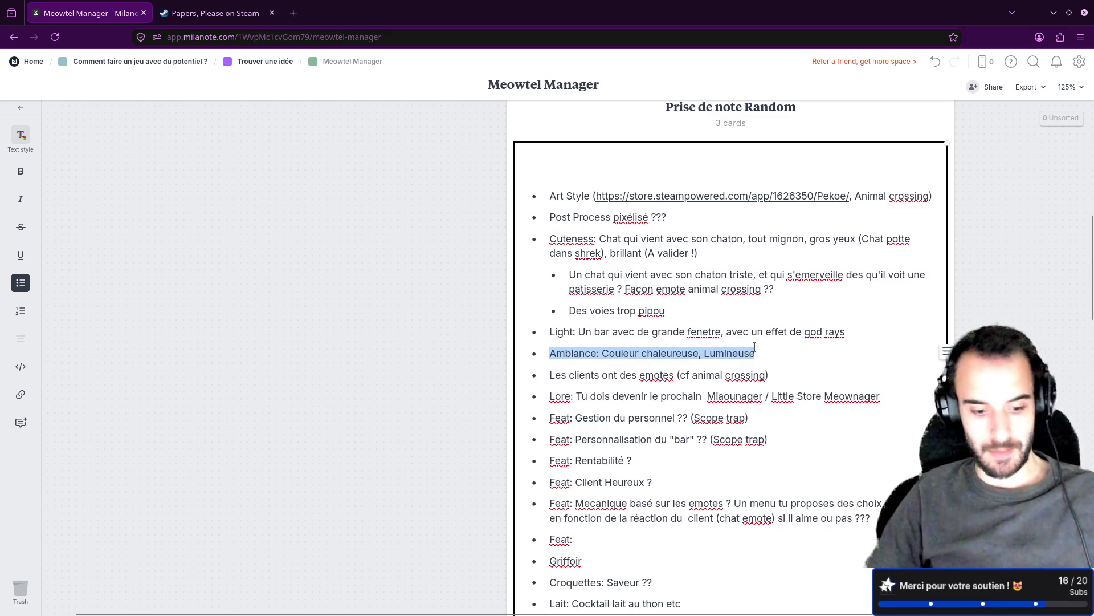
scroll(606, 326, up, 8)
click(616, 199)
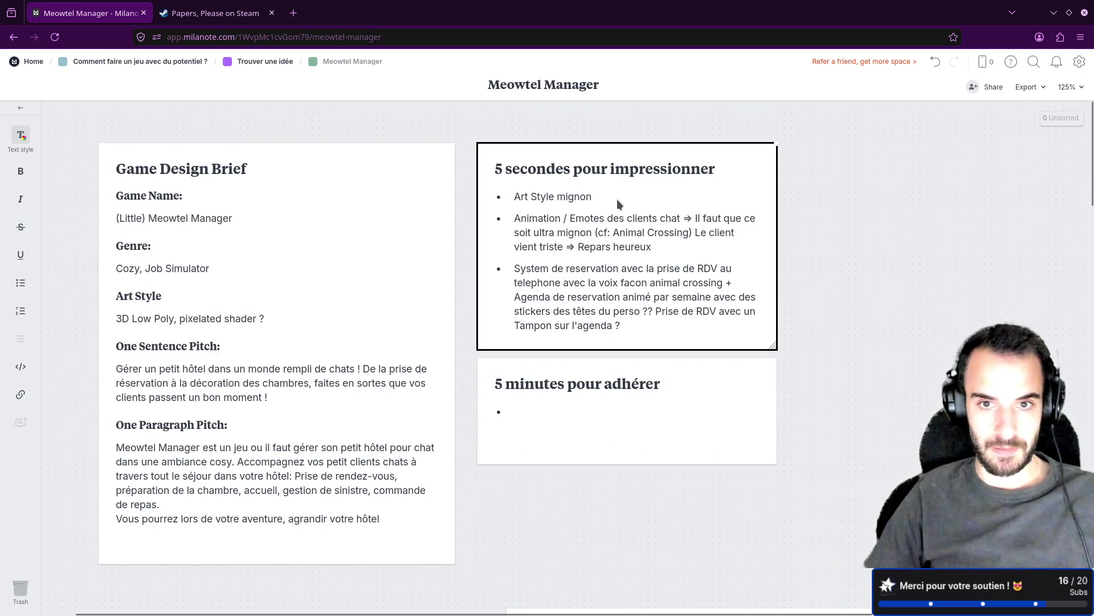
text(,)
key(ctrl+v)
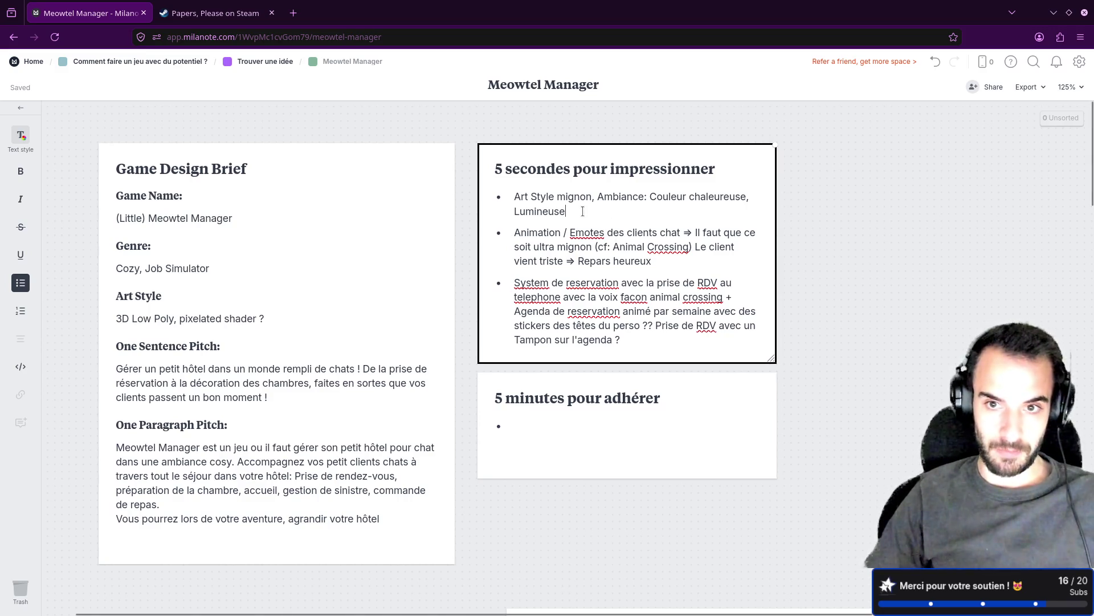
scroll(607, 249, down, 10)
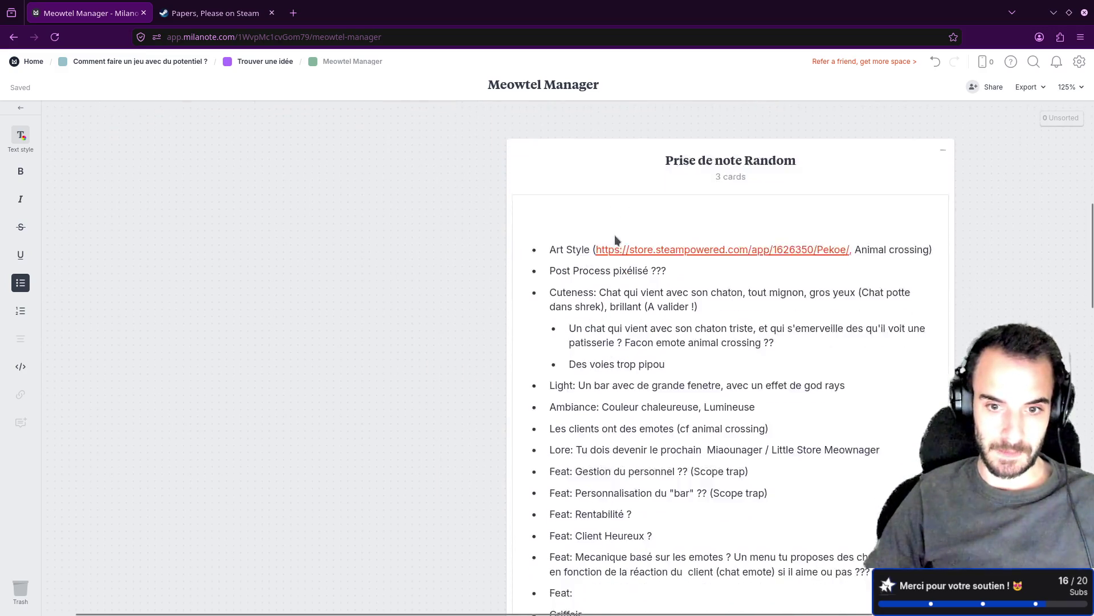
Review the Random notes, selecting 'Gestion du personnel', 'Rentabilité' and the emotes mechanic phrase.
scroll(620, 253, down, 2)
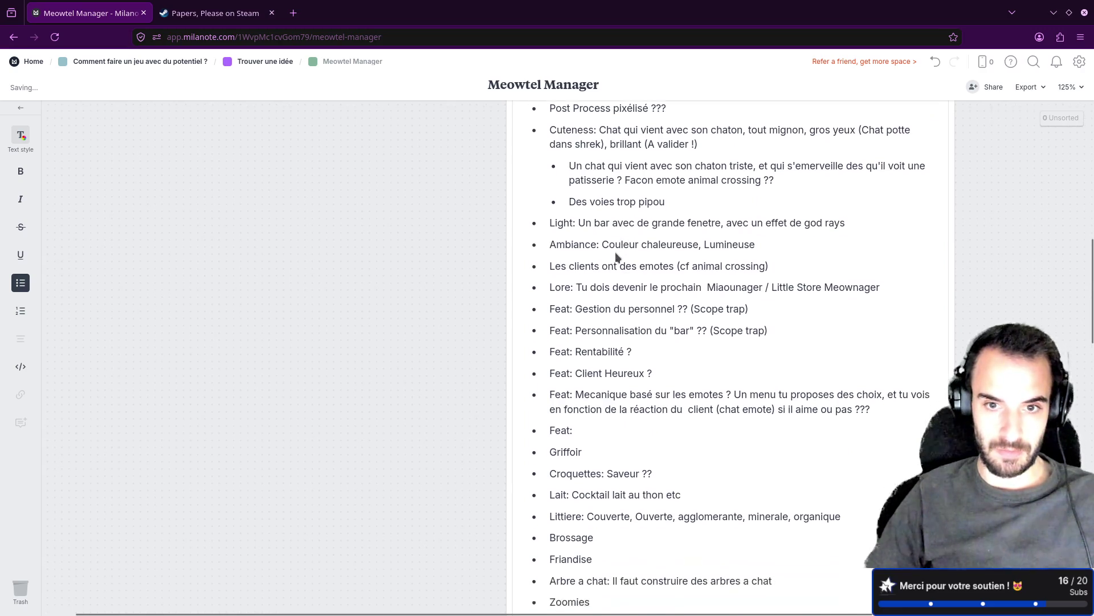
click(602, 281)
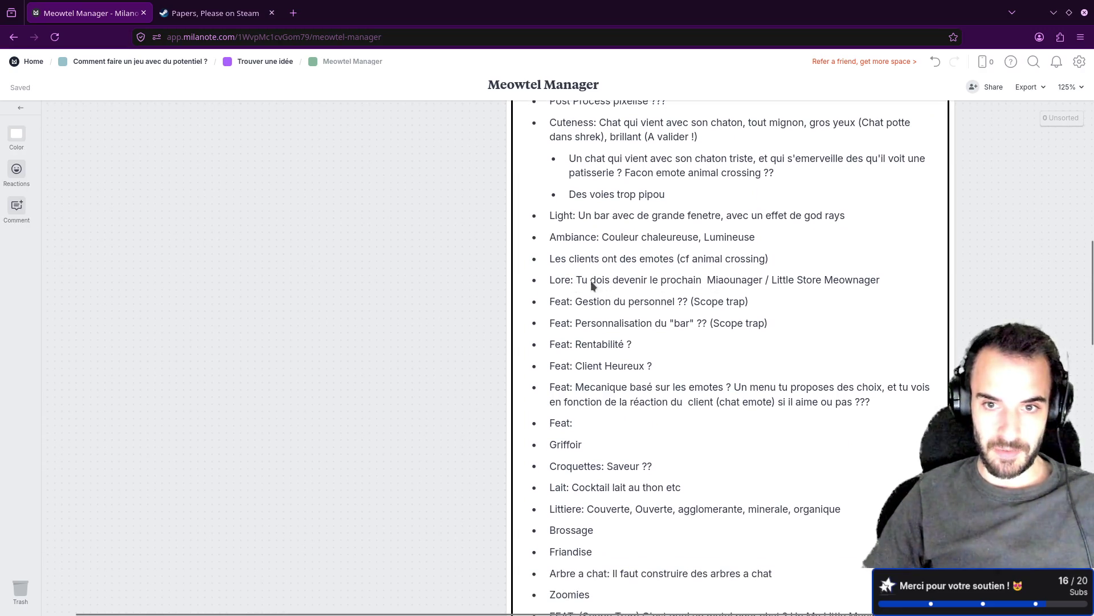
drag(897, 283, 562, 280)
click(575, 324)
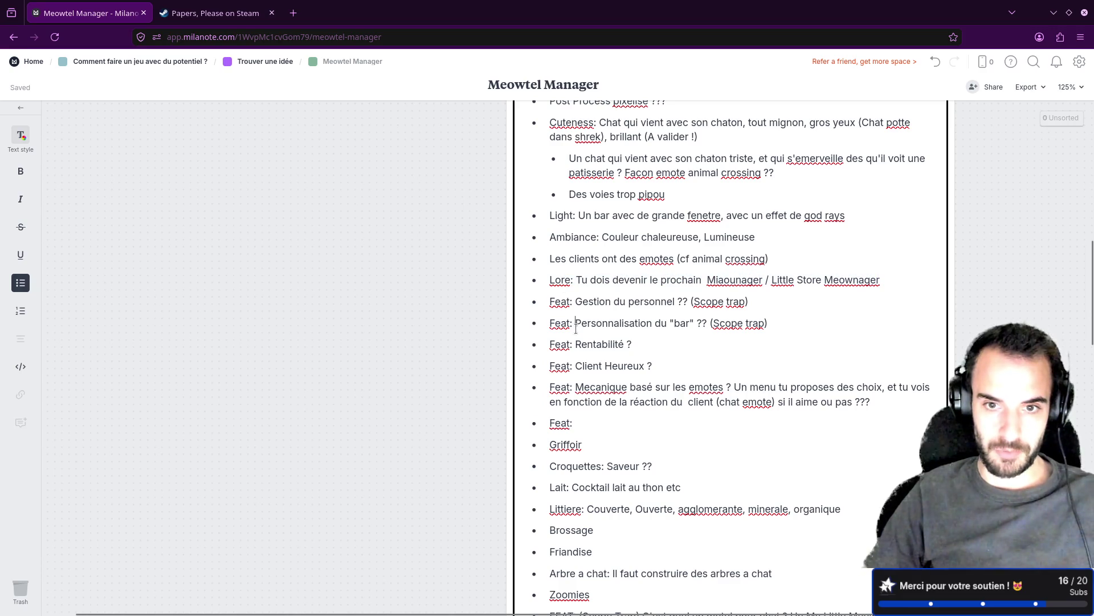
scroll(598, 319, down, 4)
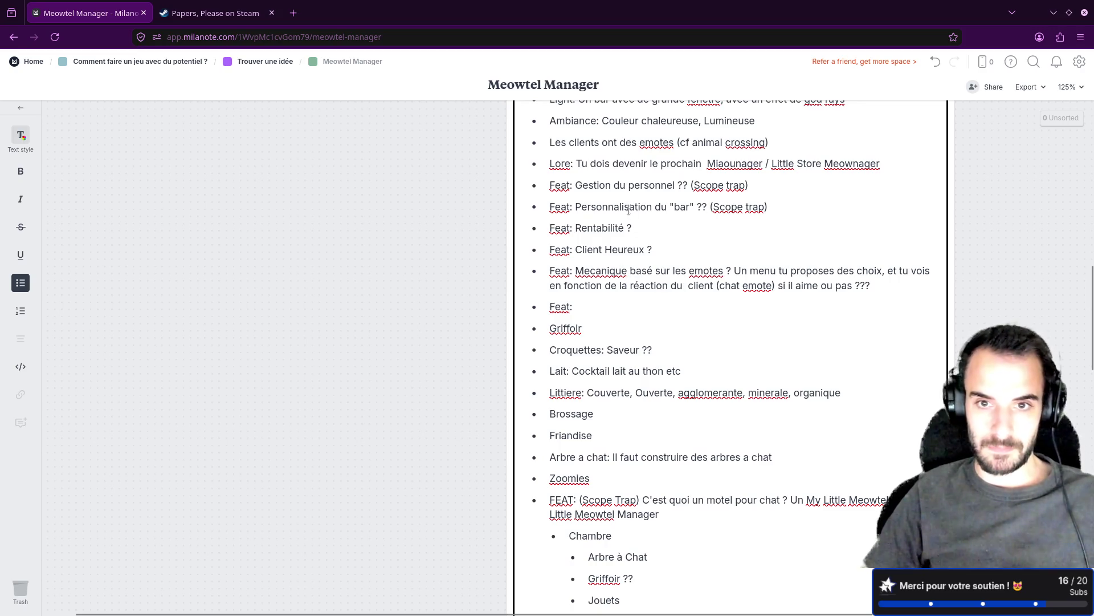
double_click(593, 185)
double_click(620, 186)
double_click(651, 186)
click(719, 184)
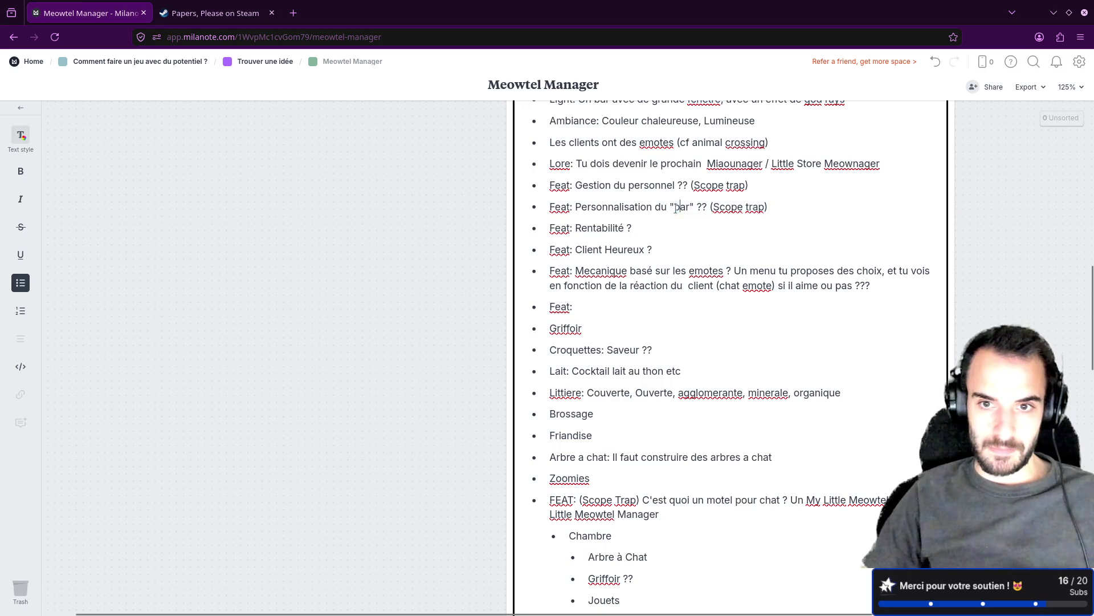
drag(587, 228, 626, 232)
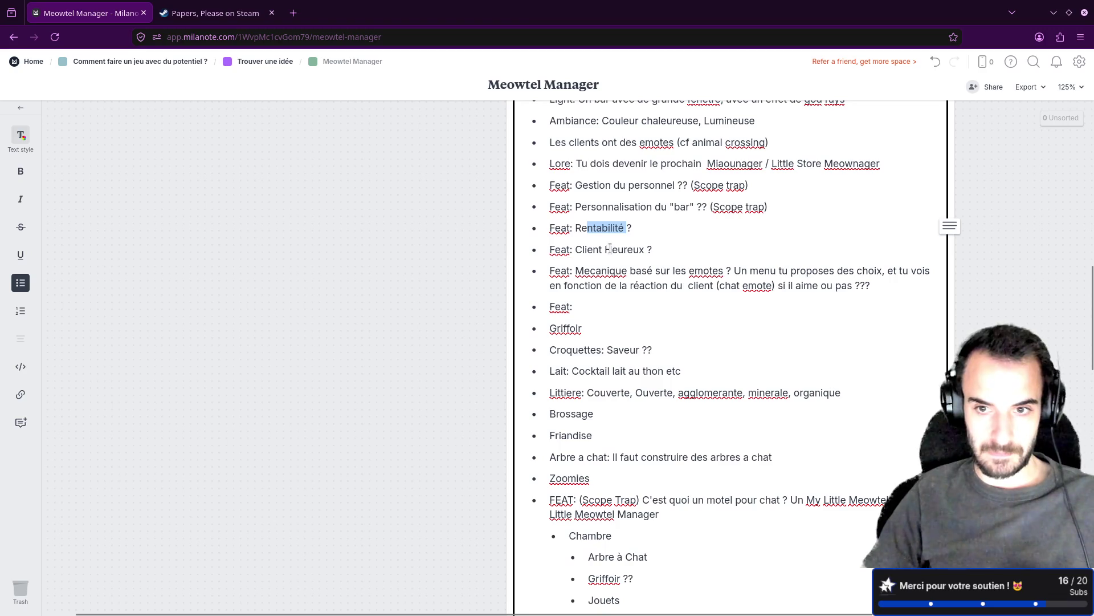
drag(576, 270, 724, 265)
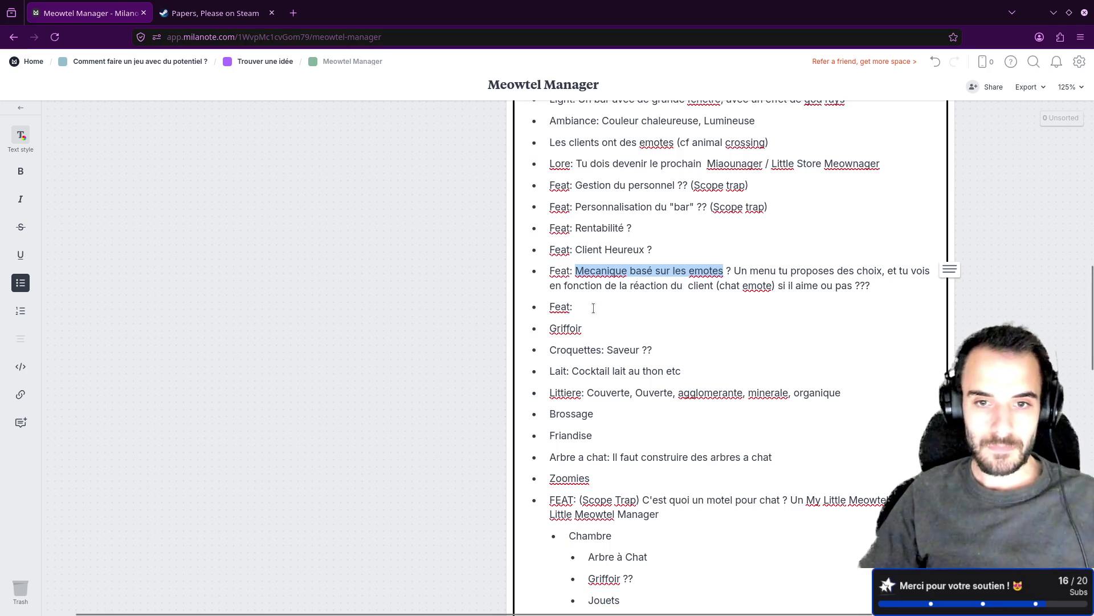
Delete the empty 'Feat:' bullet so Griffoir directly follows the emotes line.
drag(594, 308, 502, 306)
key(BackSpace)
key(BackSpace)
key(Right)
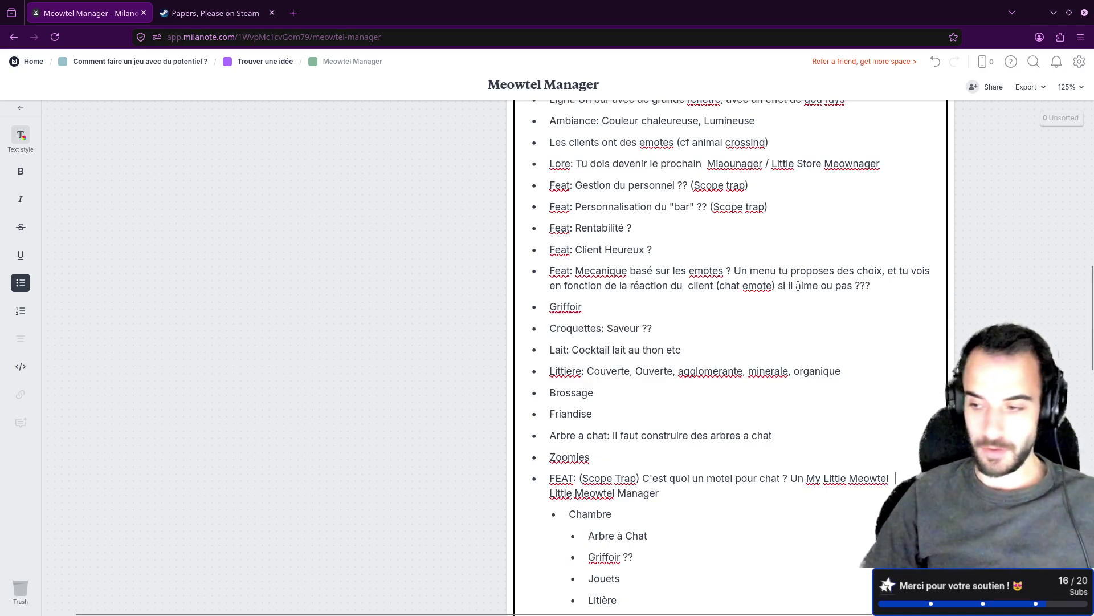
scroll(798, 285, down, 2)
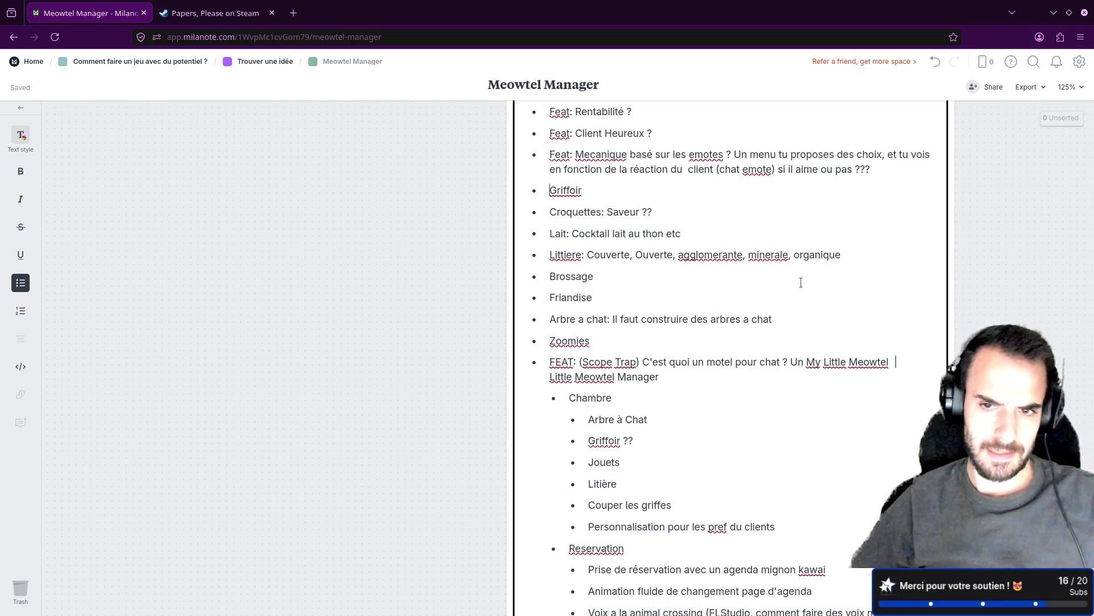
Fix 'agglomerante' to 'agglomérante' and 'minerale' to 'minérale' using spell-check suggestions.
right_click(721, 254)
click(752, 265)
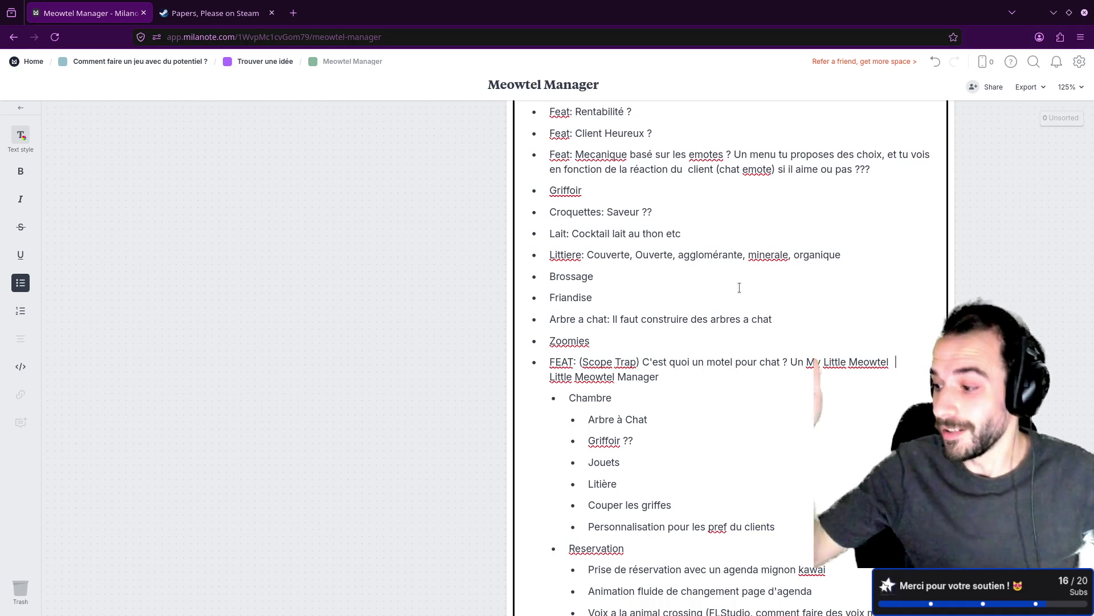
click(740, 257)
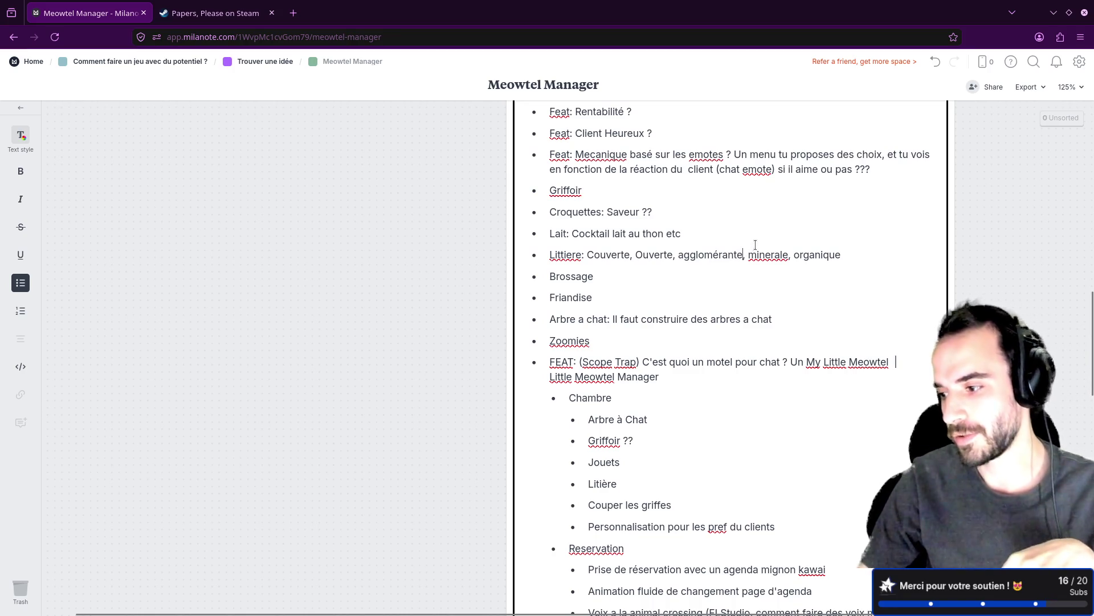
right_click(767, 254)
click(779, 262)
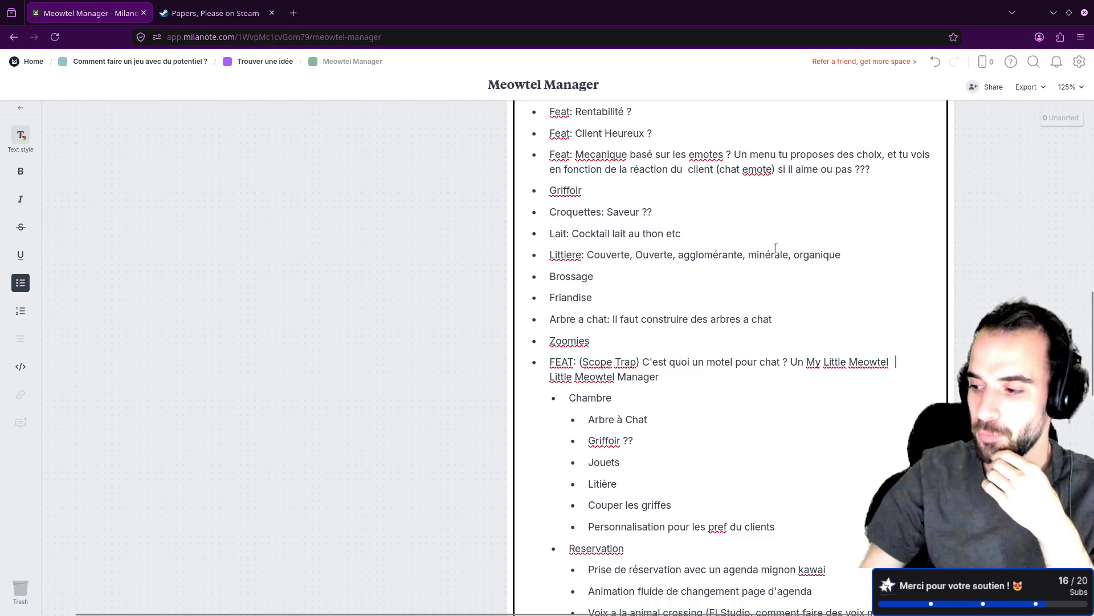
Select the word 'Meowtel' in the board title.
double_click(514, 86)
click(493, 87)
drag(489, 85, 544, 85)
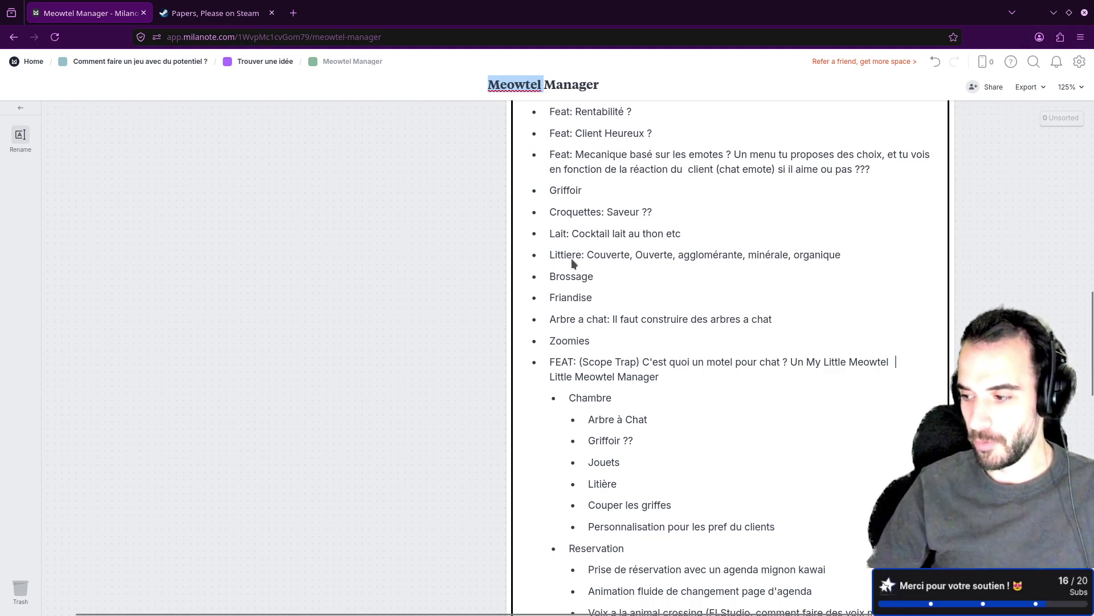
Delete the '5 Minutes pour adhérer' card.
scroll(572, 260, down, 3)
scroll(573, 262, down, 2)
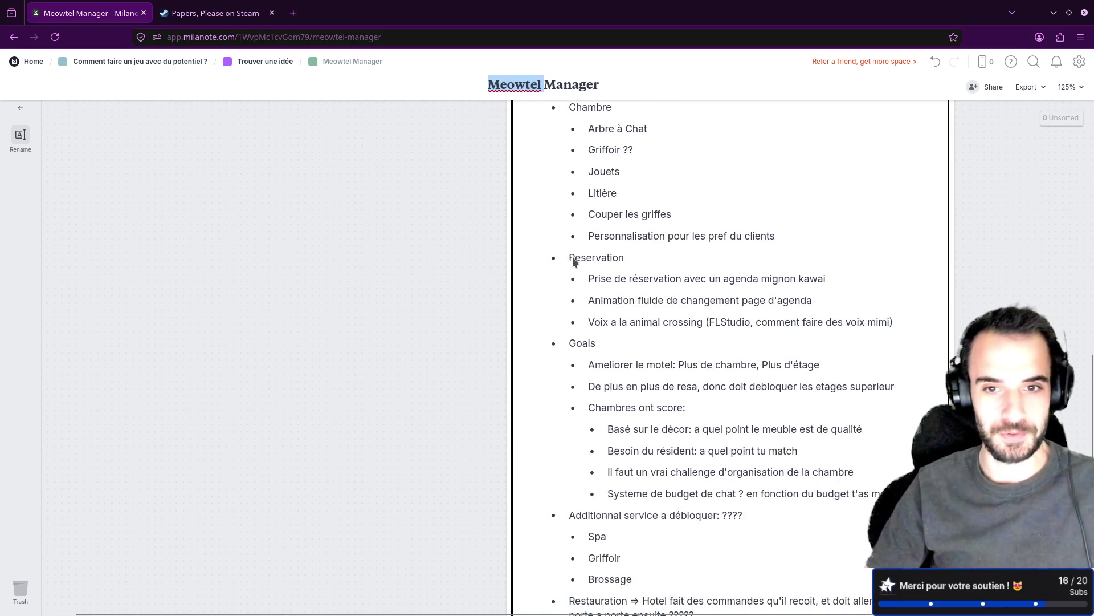
scroll(574, 260, up, 1)
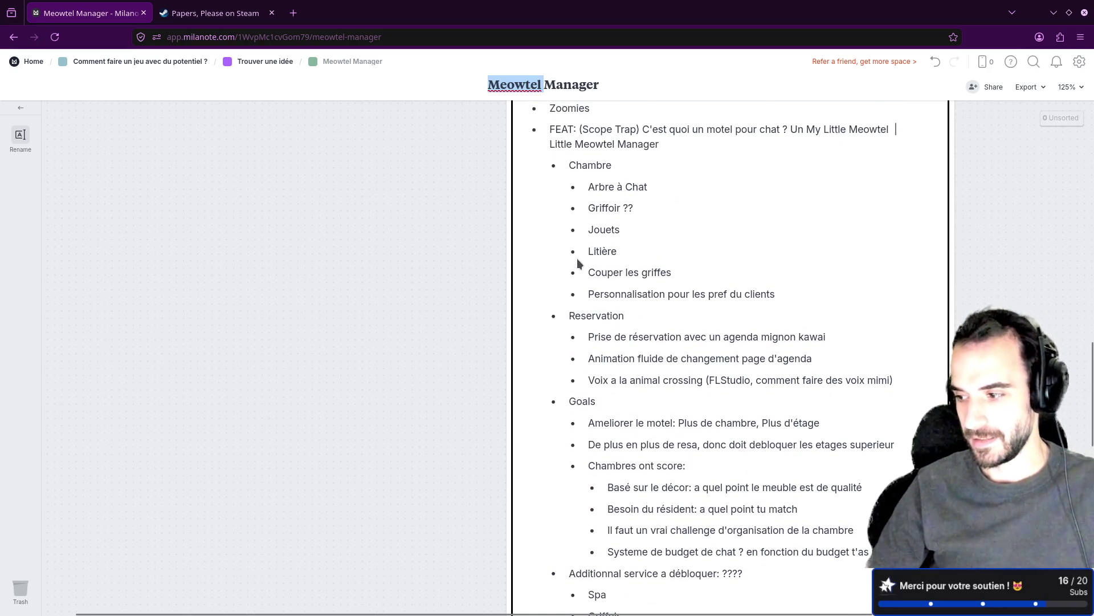
scroll(580, 263, up, 2)
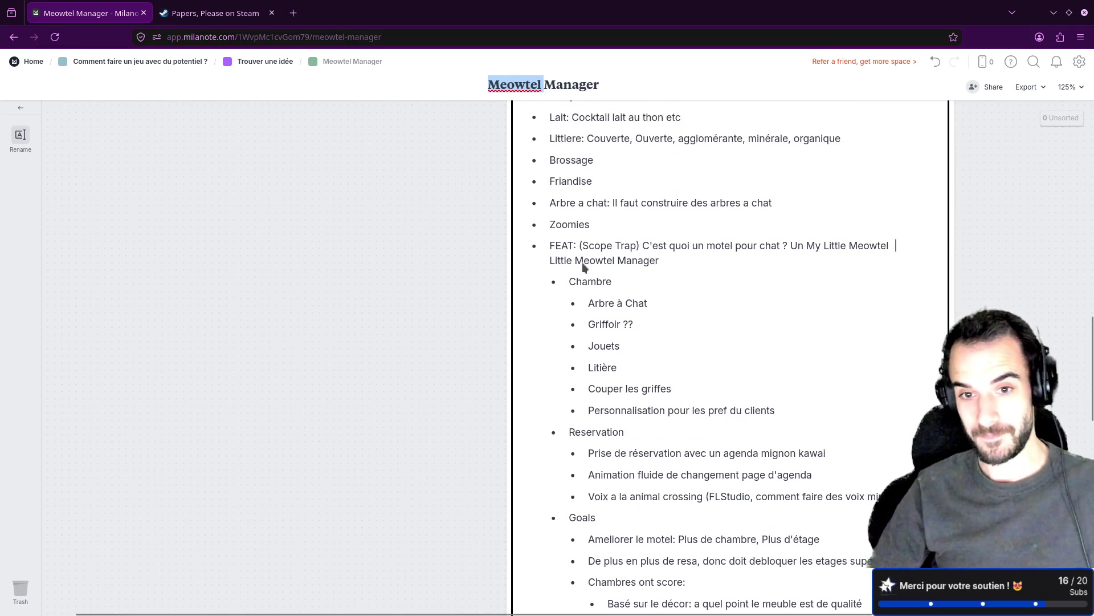
scroll(583, 262, down, 2)
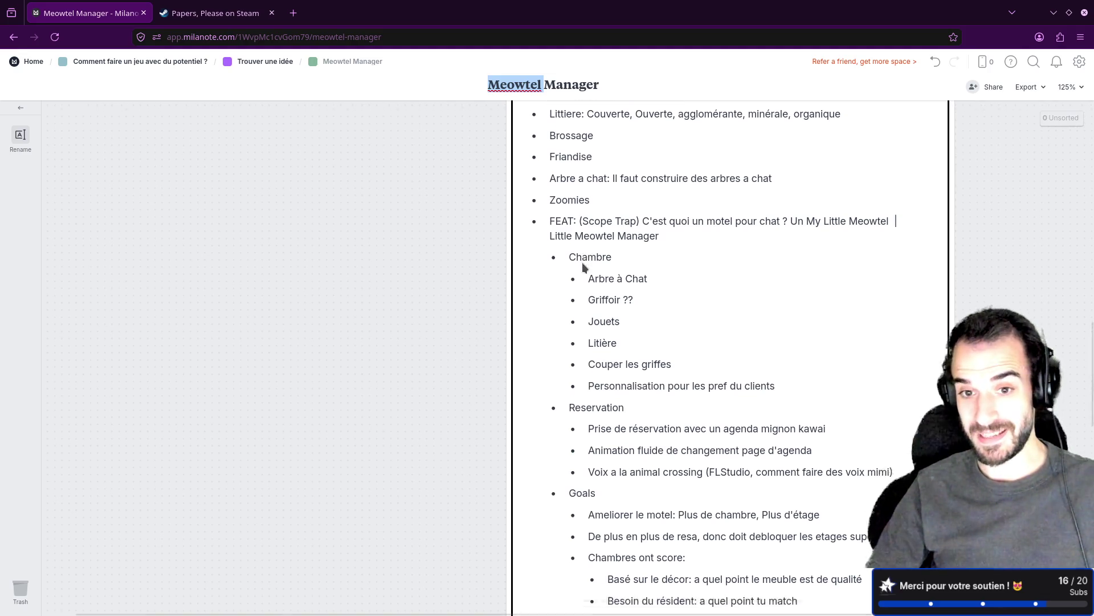
scroll(585, 267, down, 7)
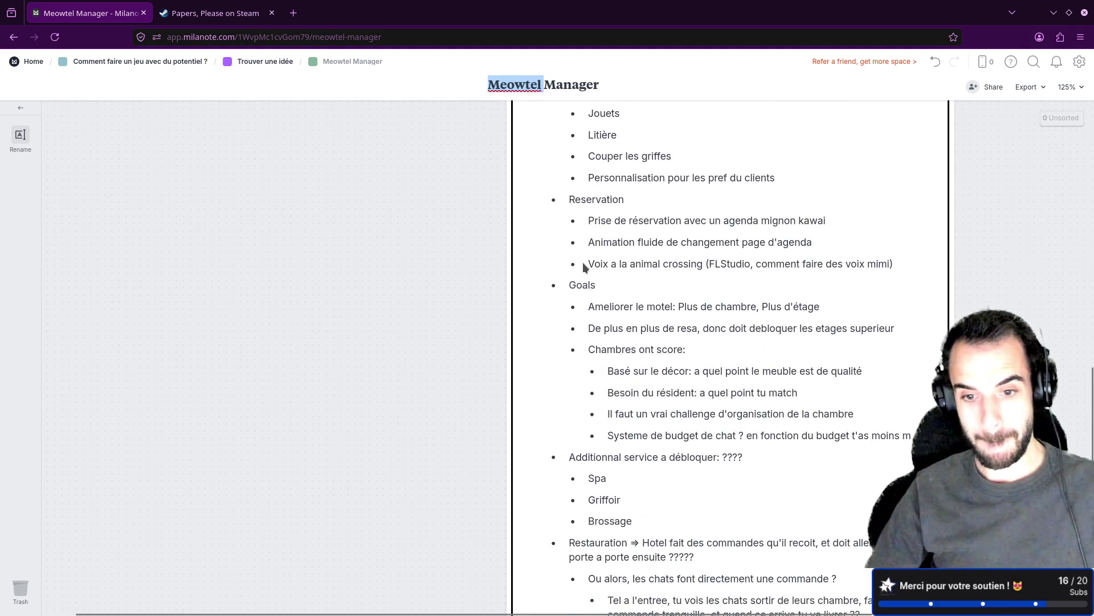
scroll(585, 267, down, 6)
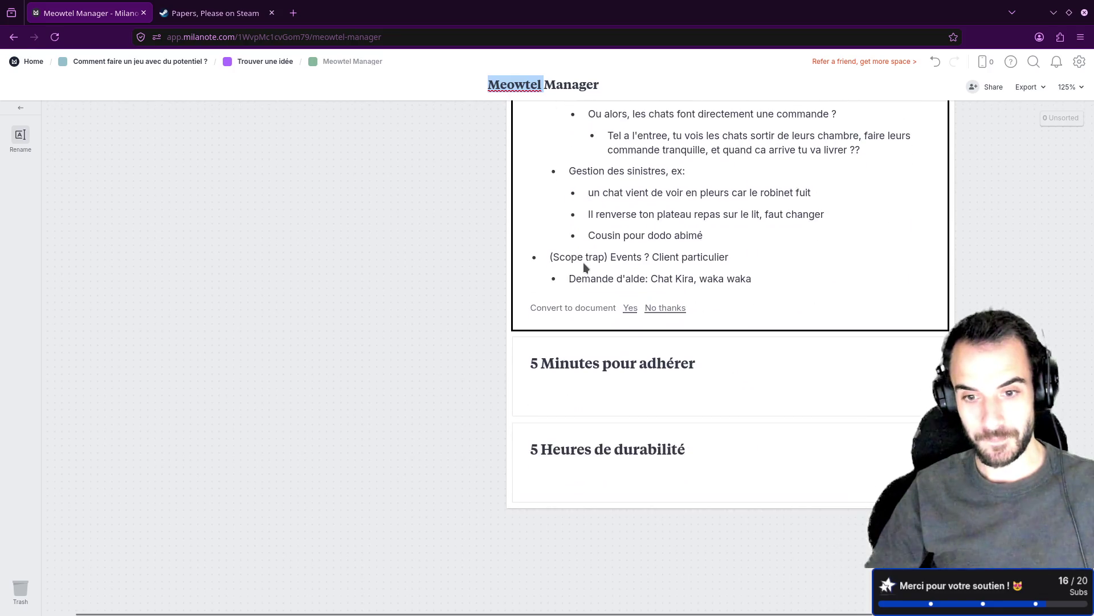
click(607, 344)
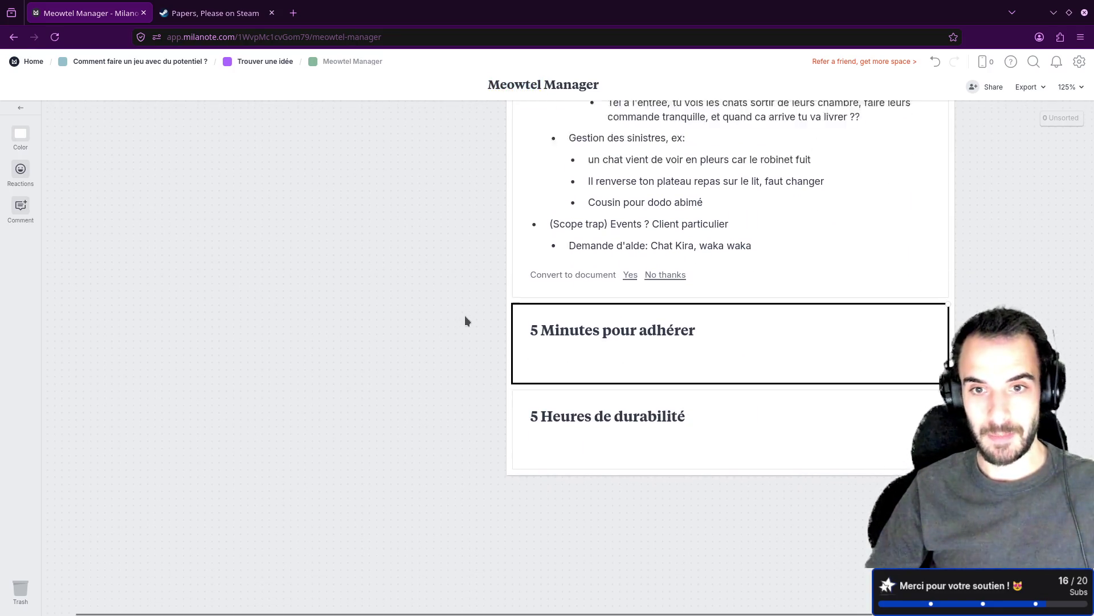
scroll(485, 319, up, 8)
scroll(576, 329, down, 6)
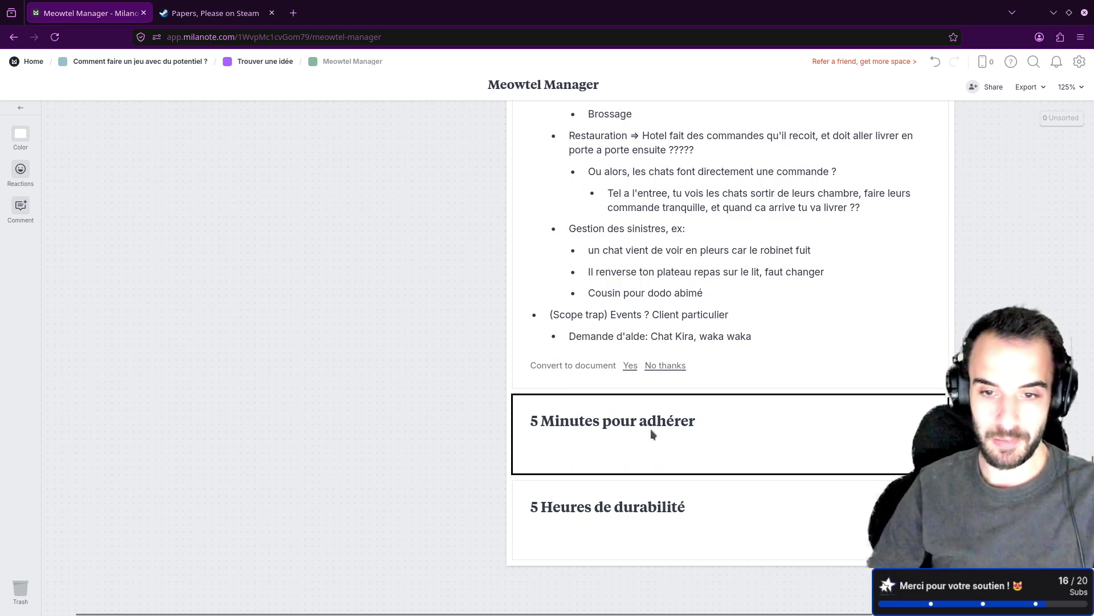
key(Delete)
Move the notes card out of the Prise de note Random board and delete that empty board.
scroll(652, 431, up, 15)
scroll(654, 430, up, 7)
scroll(656, 426, down, 4)
mouse_move(607, 292)
mouse_down()
mouse_move(331, 344)
mouse_move(293, 329)
mouse_up()
click(804, 220)
key(Delete)
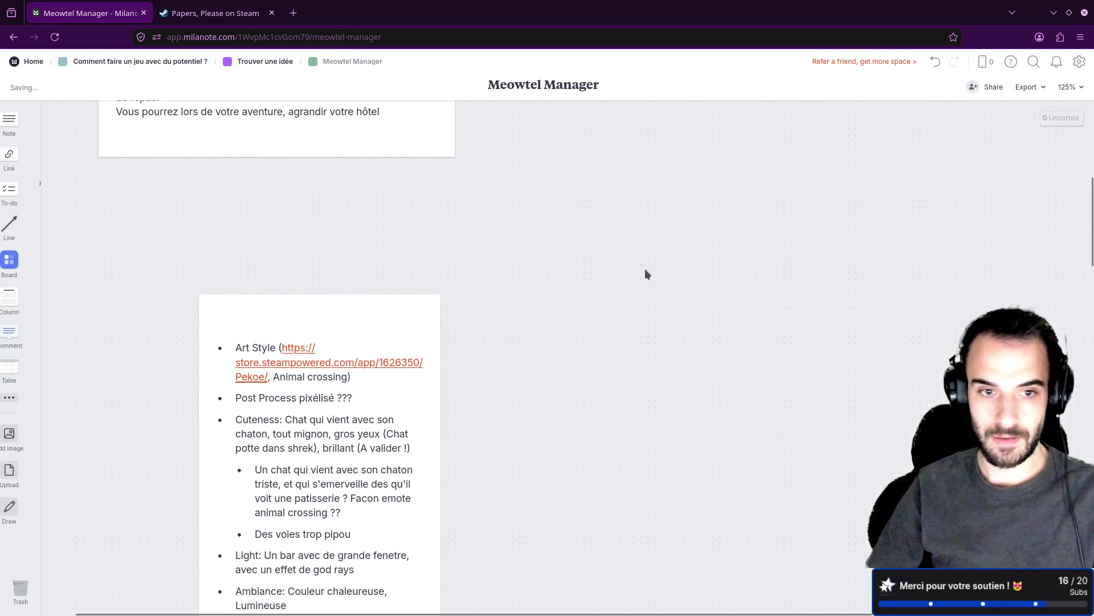
Put the caret on the empty first line of the Art Style note.
click(310, 330)
click(240, 329)
key(Up)
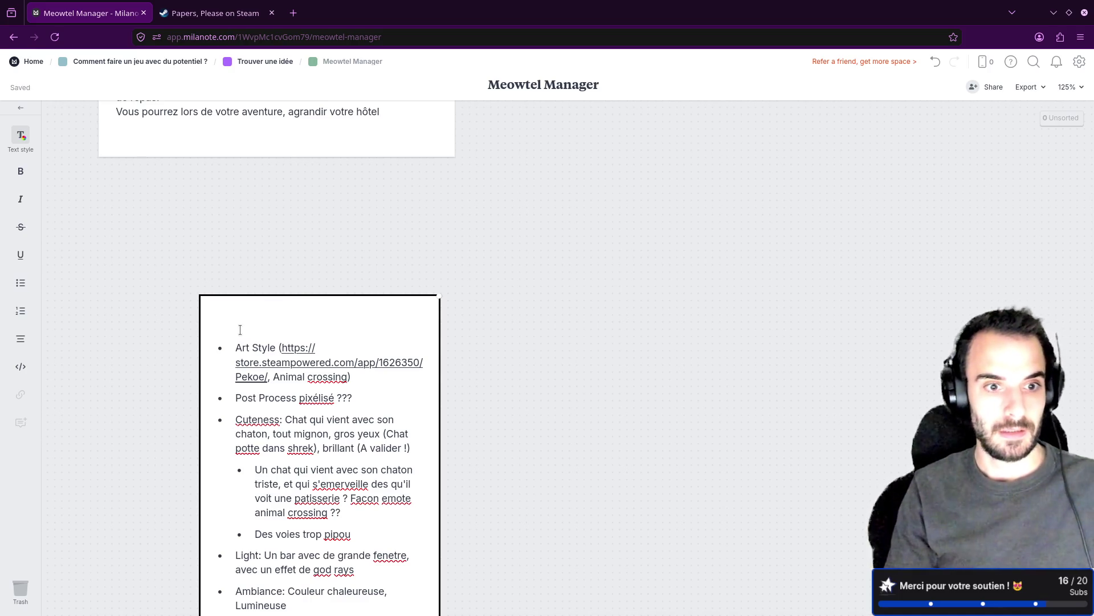
Add the heading 'Brainstorm' to the note.
text(b)
key(BackSpace)
text(B)
key(BackSpace)
text(Brainstrom)
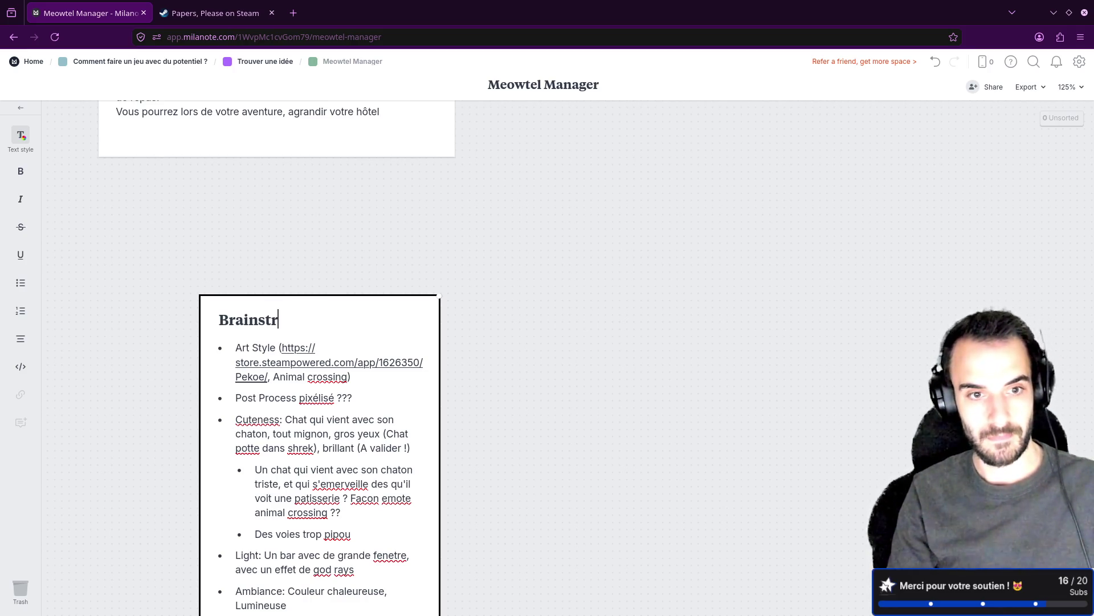
key(BackSpace)
key(BackSpace)
key(BackSpace)
text(orm)
key(Escape)
Move the Brainstorm note up and right, then stretch it much wider.
drag(440, 378, 496, 290)
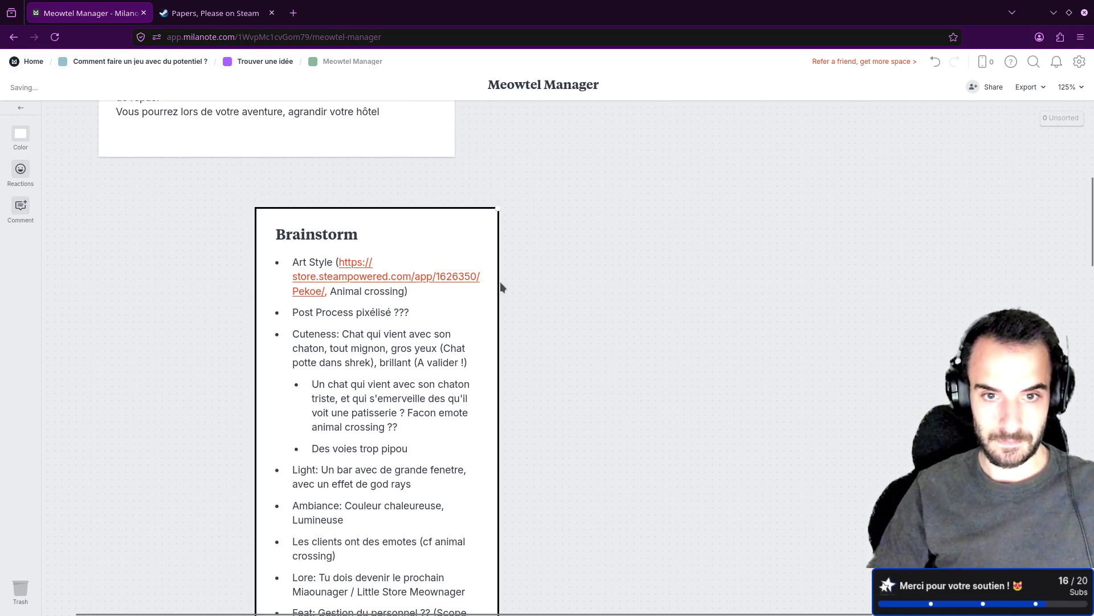
scroll(501, 333, down, 10)
scroll(501, 333, down, 5)
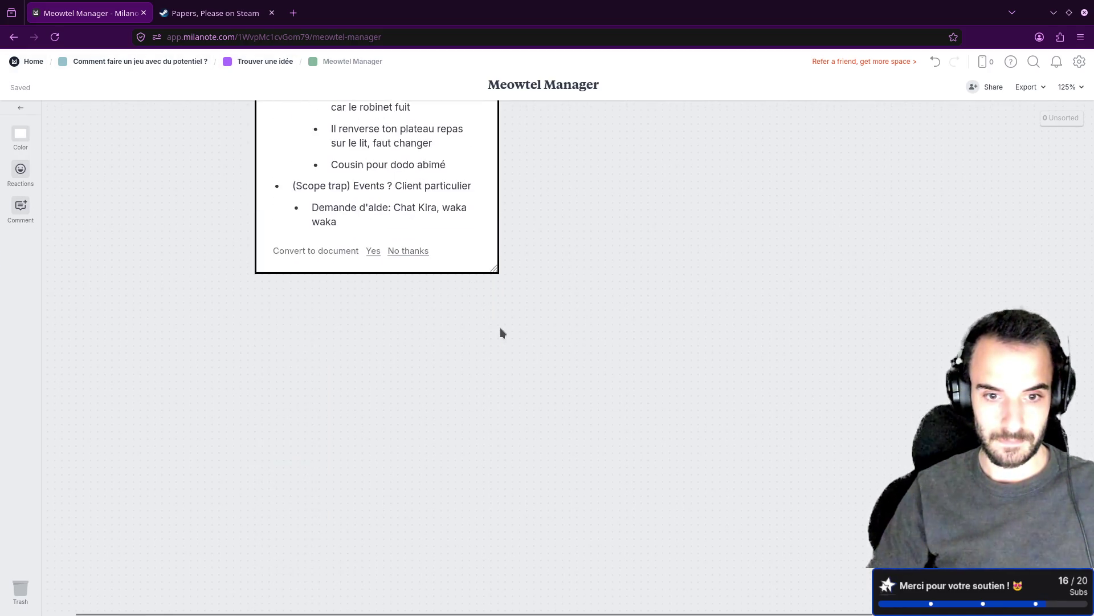
drag(500, 268, 871, 271)
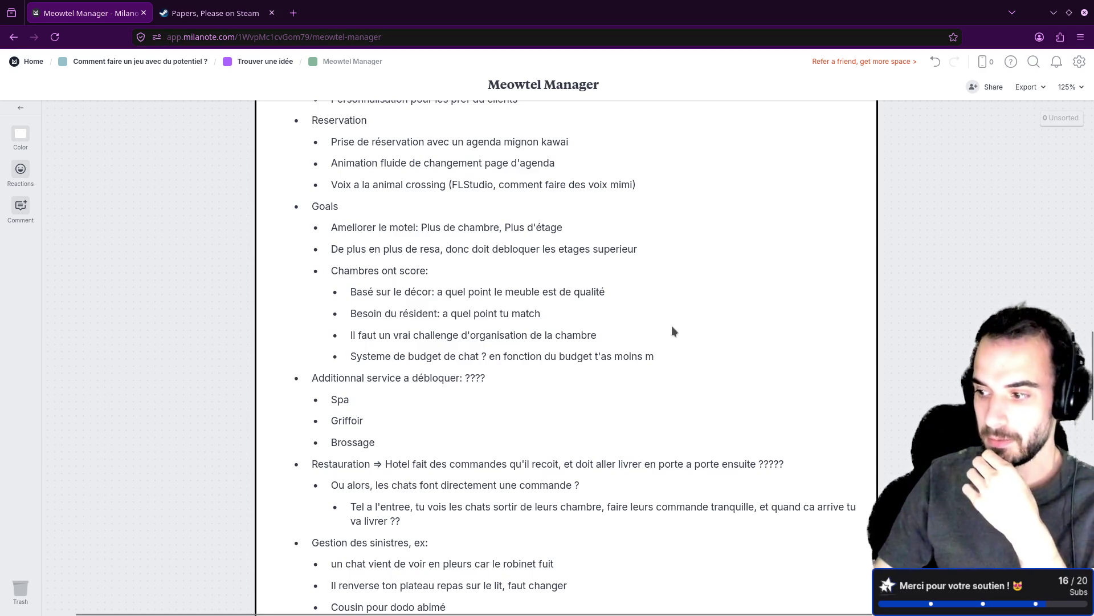
scroll(672, 326, up, 10)
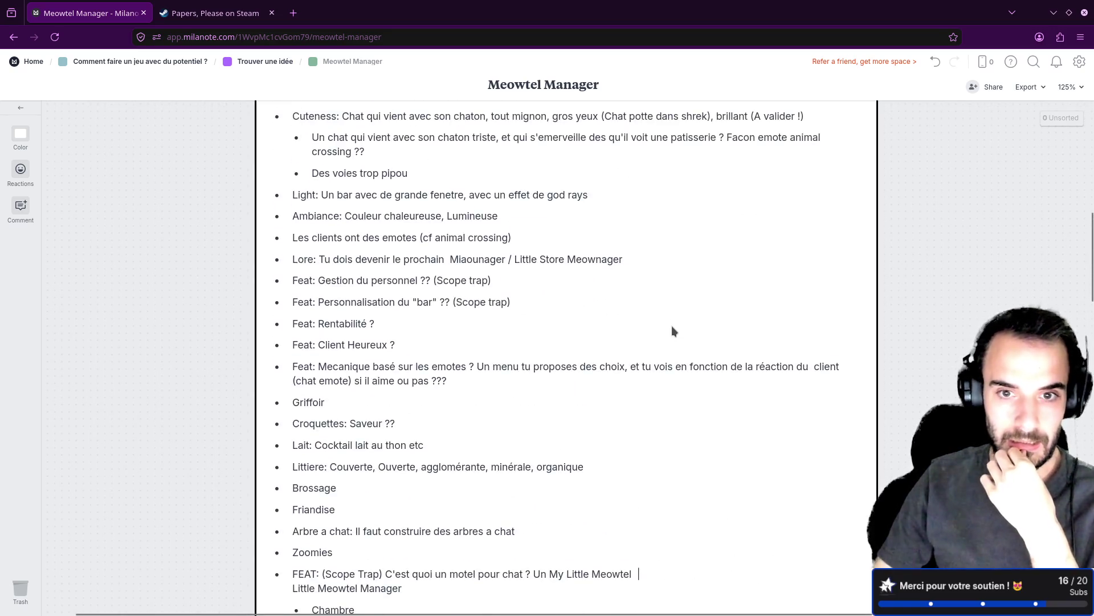
scroll(672, 326, up, 4)
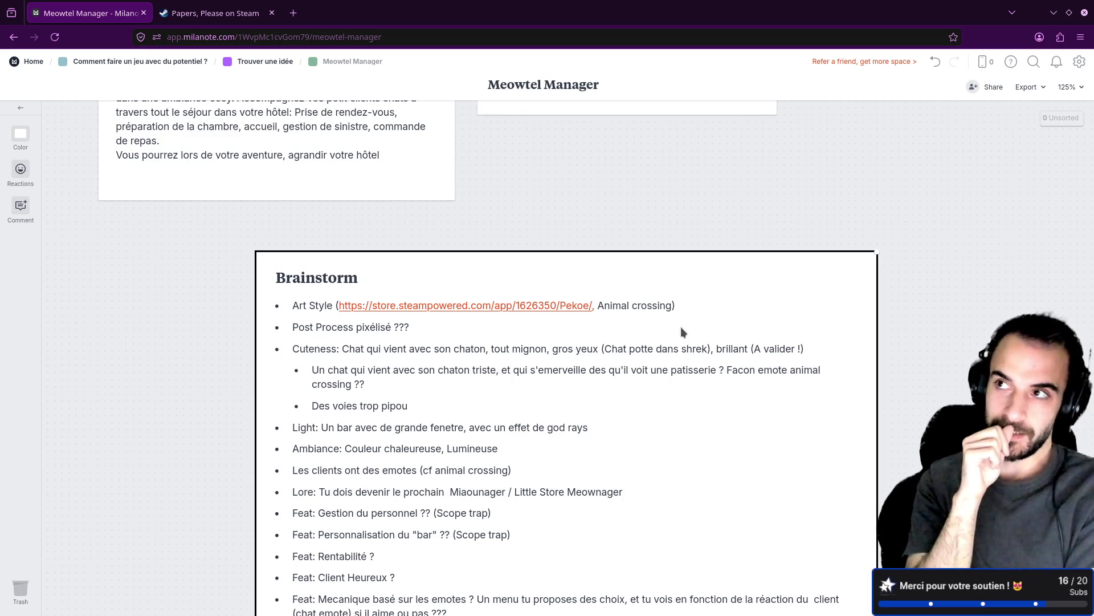
scroll(591, 437, down, 12)
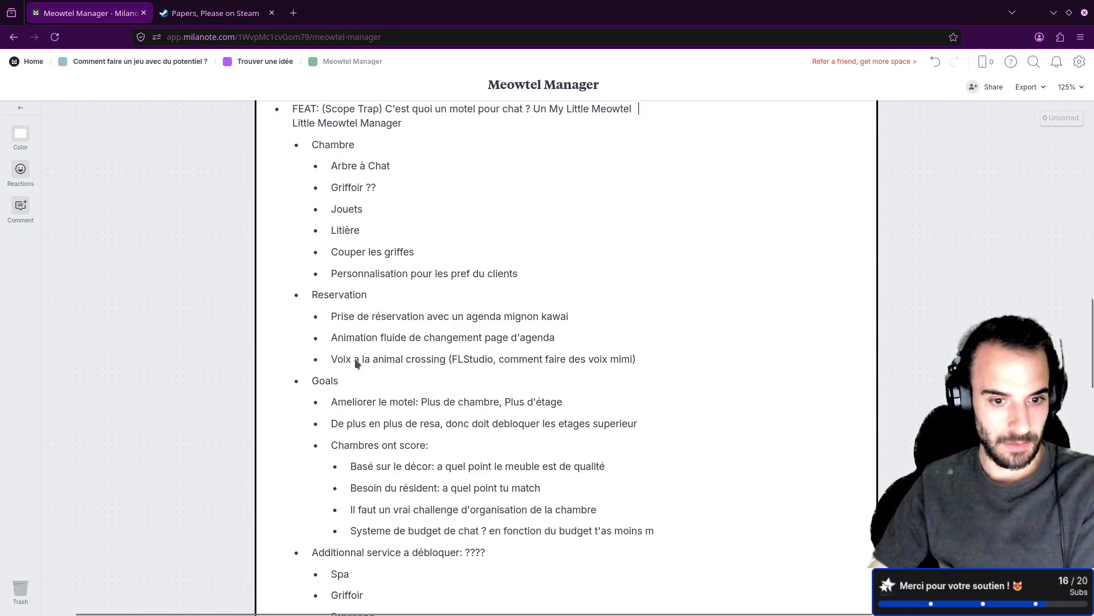
scroll(354, 358, down, 7)
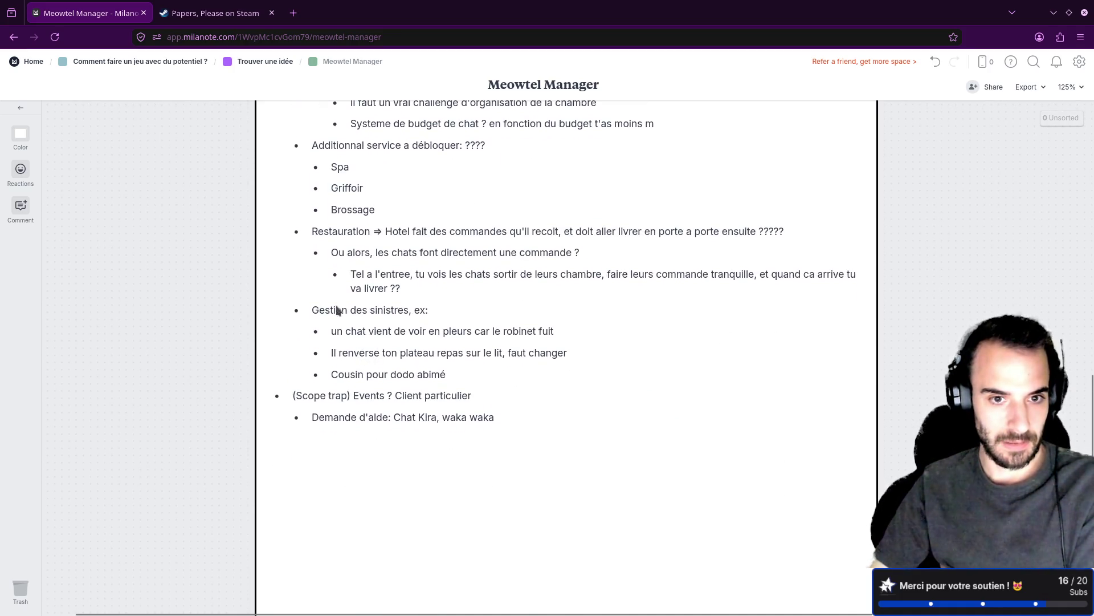
scroll(360, 334, up, 3)
Highlight the 'Besoin du résident: a quel point tu match' line inside the Brainstorm note.
double_click(373, 317)
drag(541, 315, 353, 305)
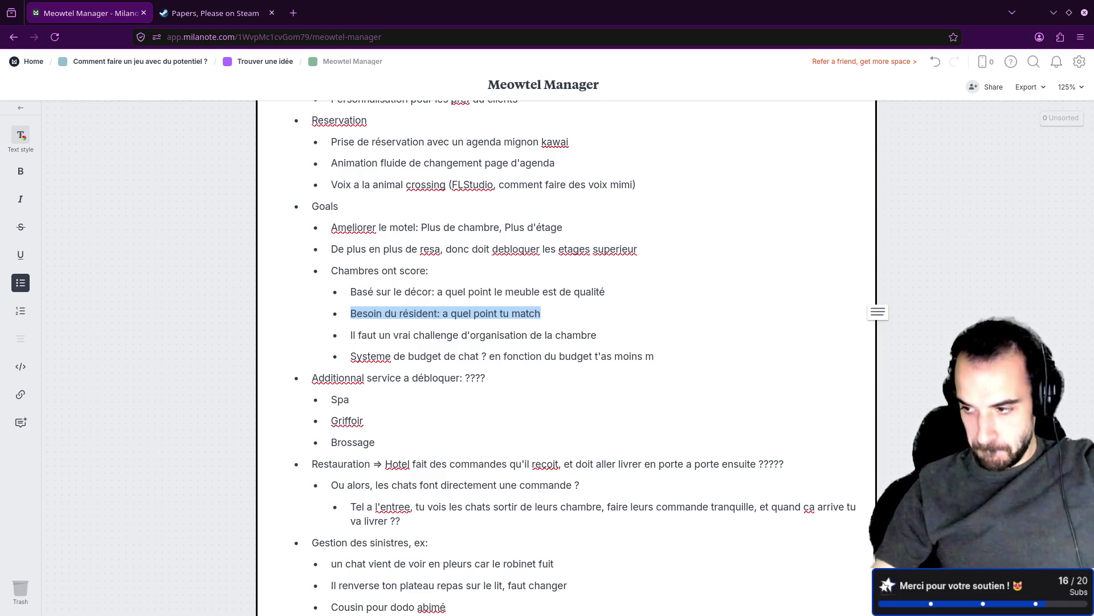
scroll(618, 342, up, 10)
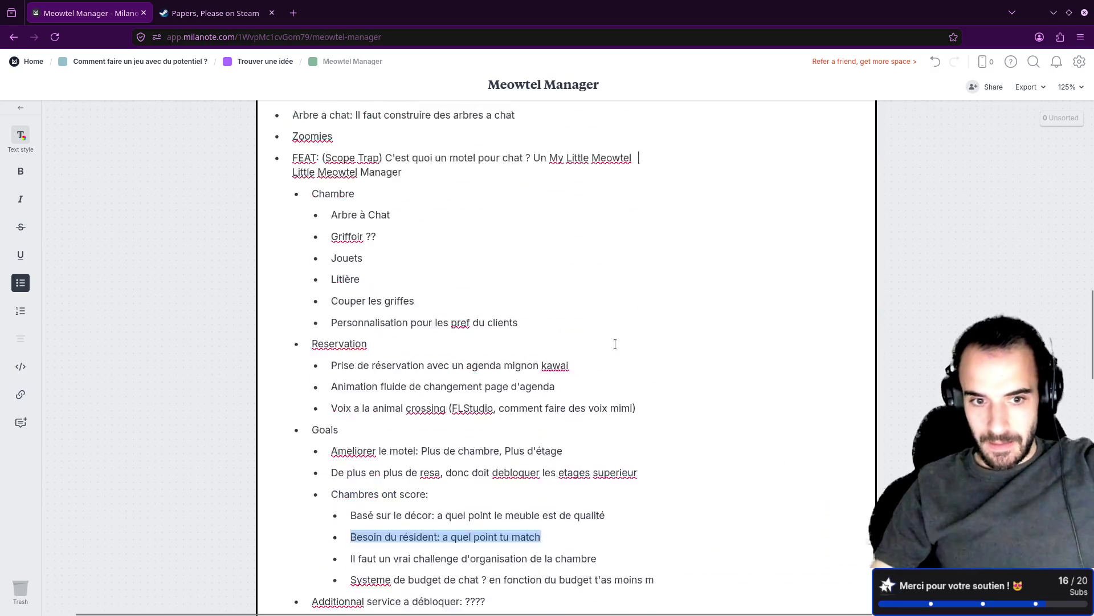
Replace the empty bullet in '5 minutes pour adhérer' with a 'Tutoriel =>' bullet and start another.
scroll(618, 342, up, 10)
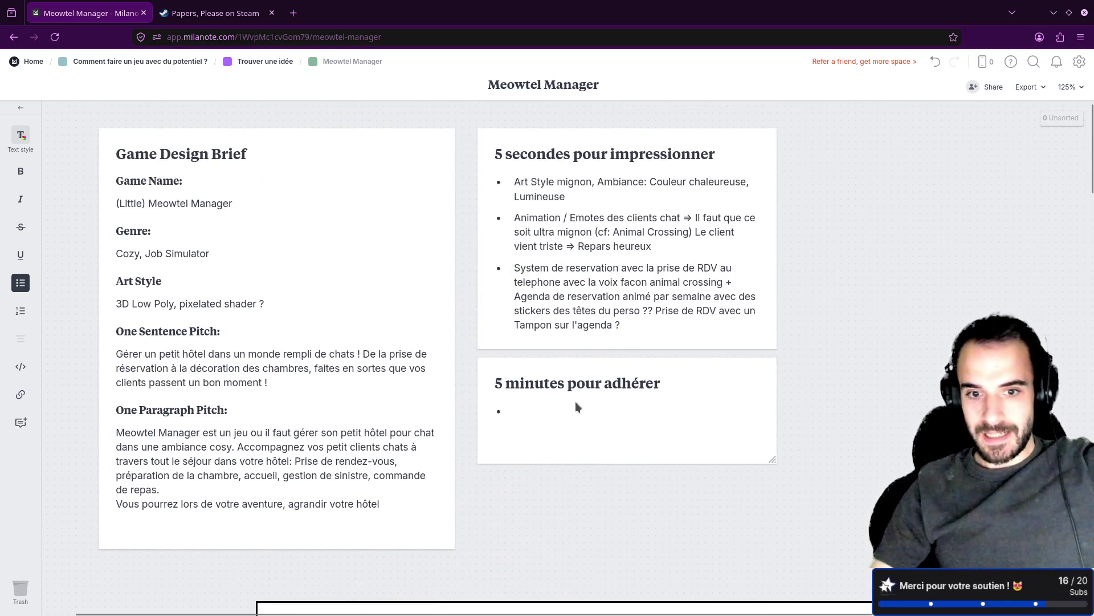
click(508, 413)
key(BackSpace)
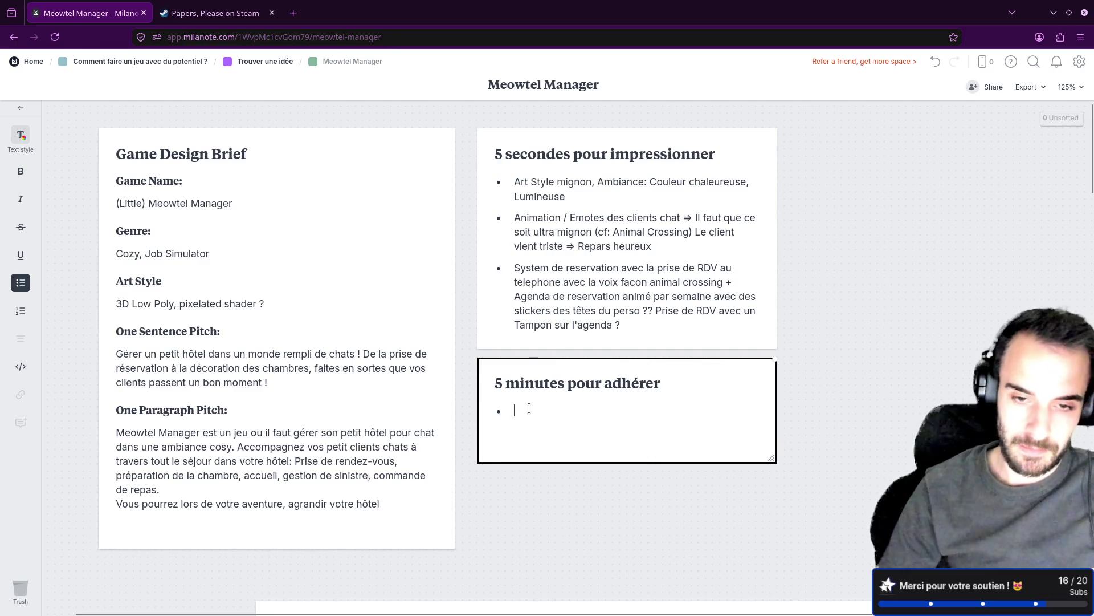
key(BackSpace)
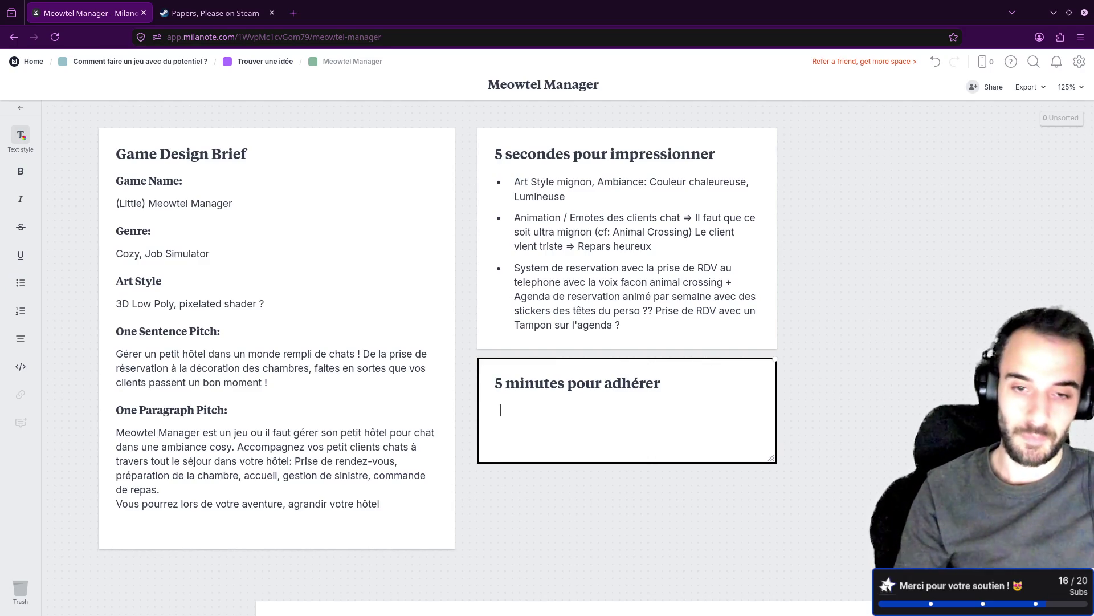
key(BackSpace)
text(- Tu)
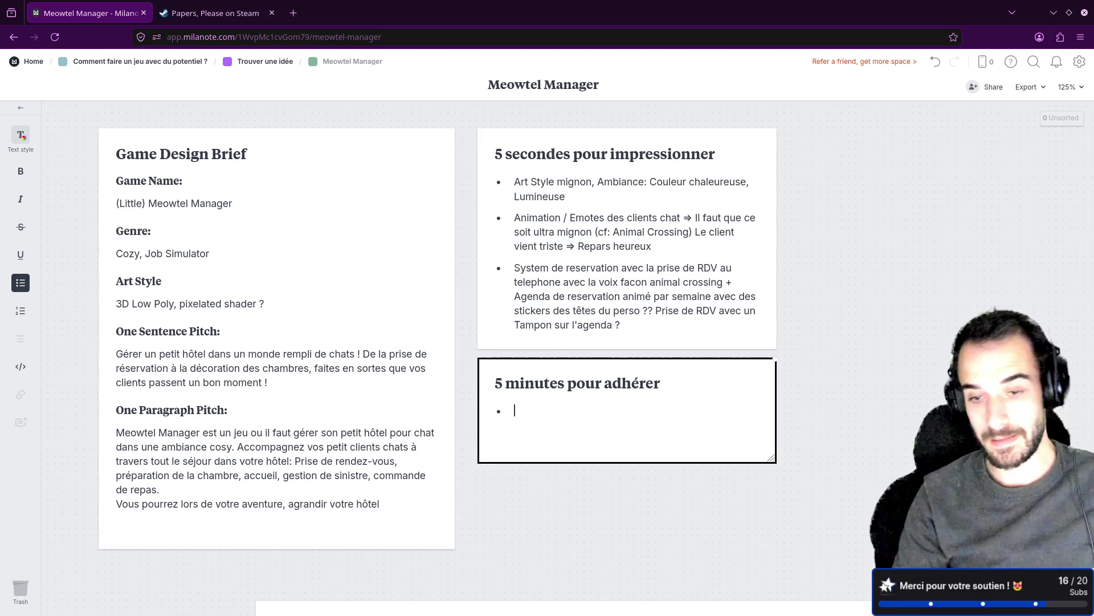
text(r)
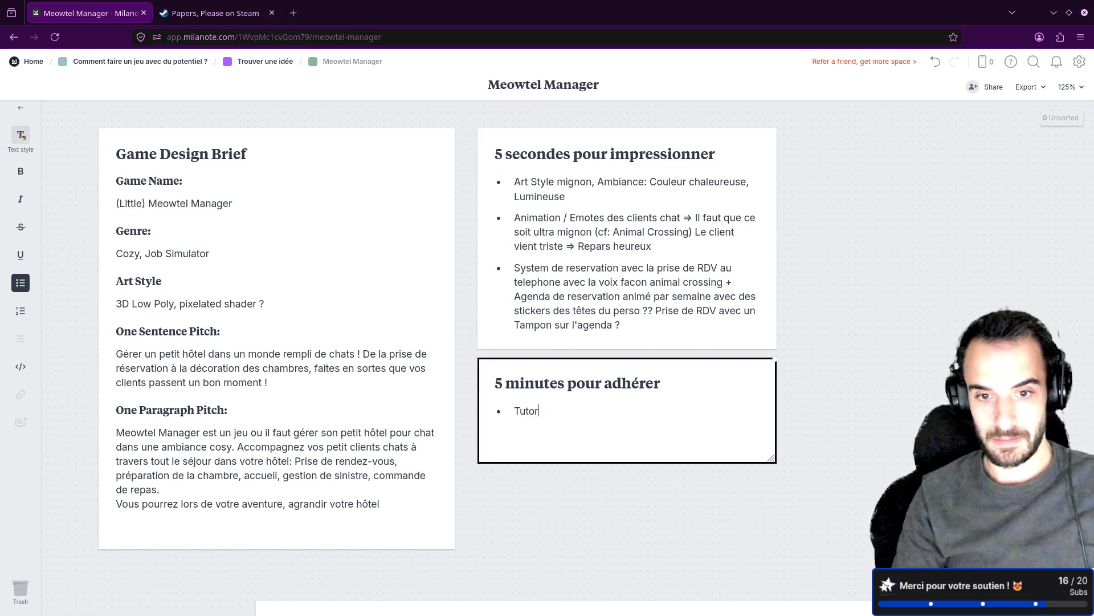
text(iel)
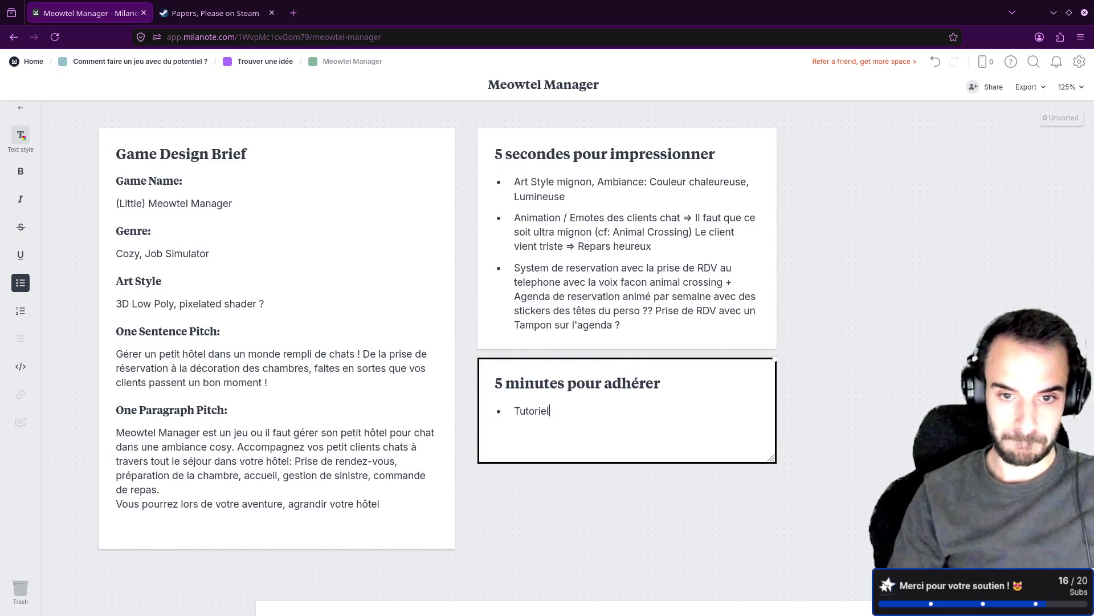
text( =>)
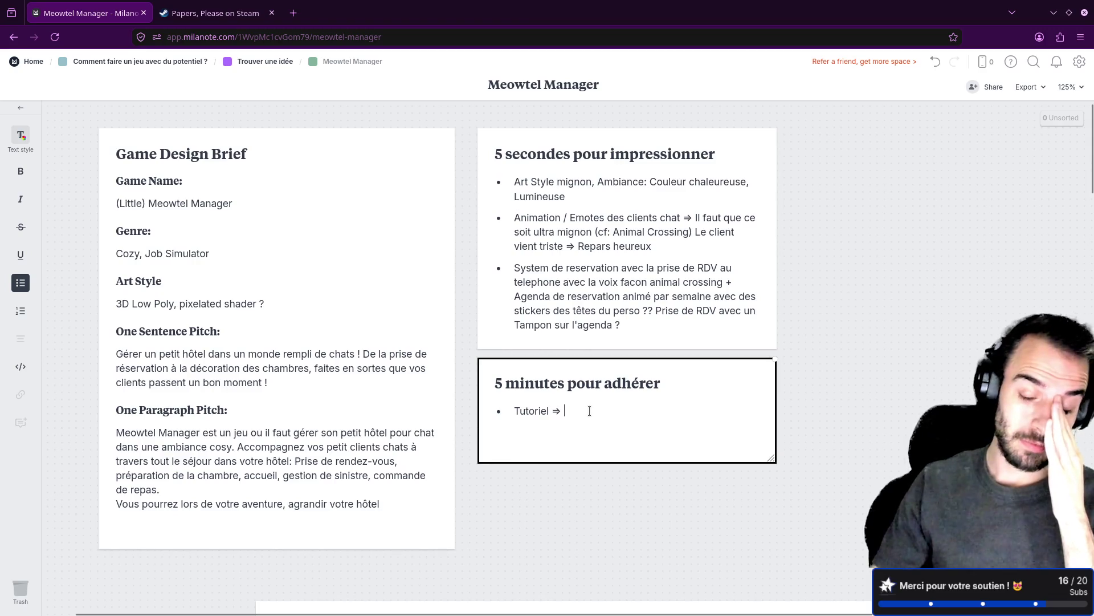
key(Return)
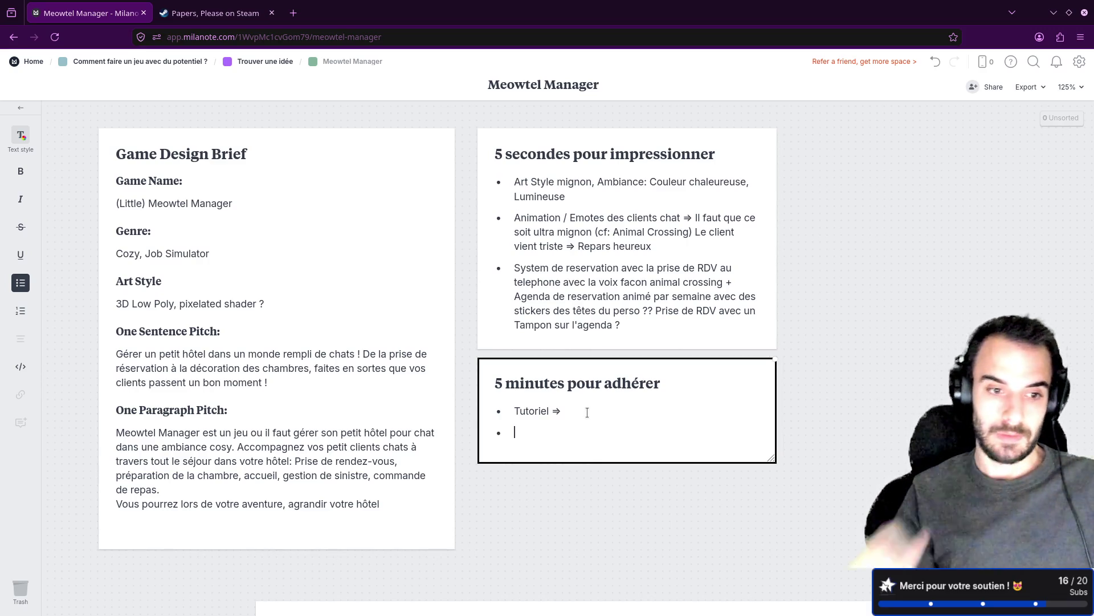
Scroll down past the 'Tutoriel ⇒' bullet and its new empty bullet.
scroll(641, 351, down, 15)
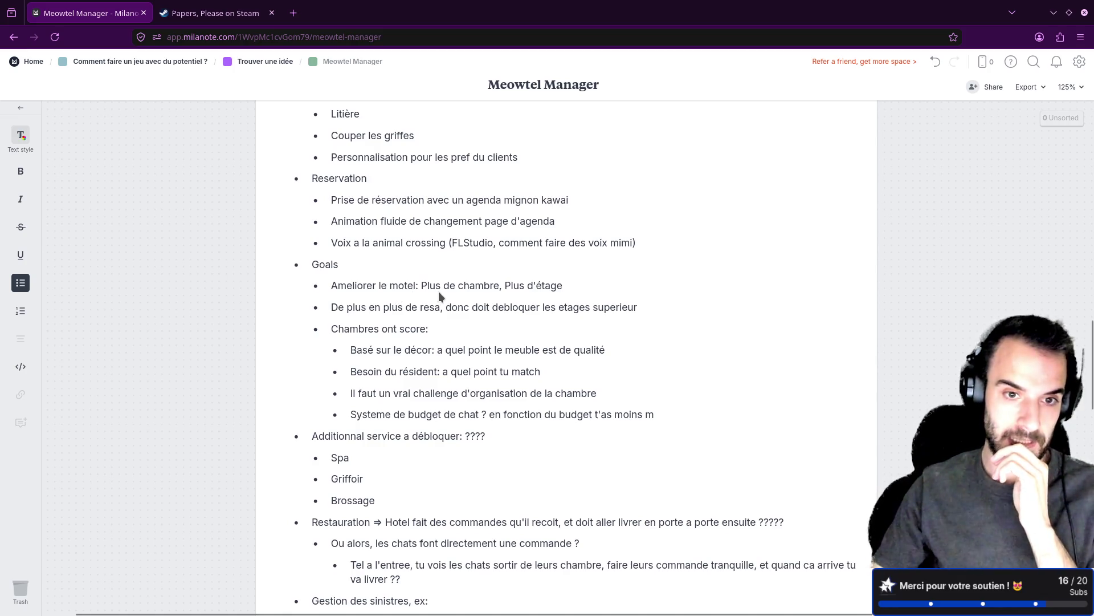
scroll(438, 293, down, 1)
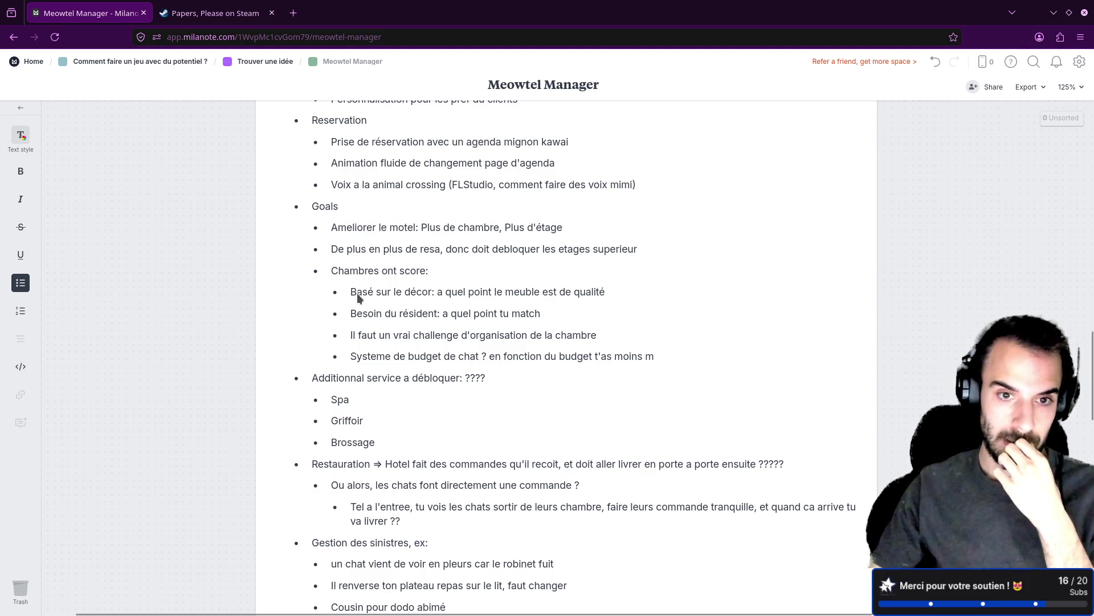
scroll(392, 300, down, 2)
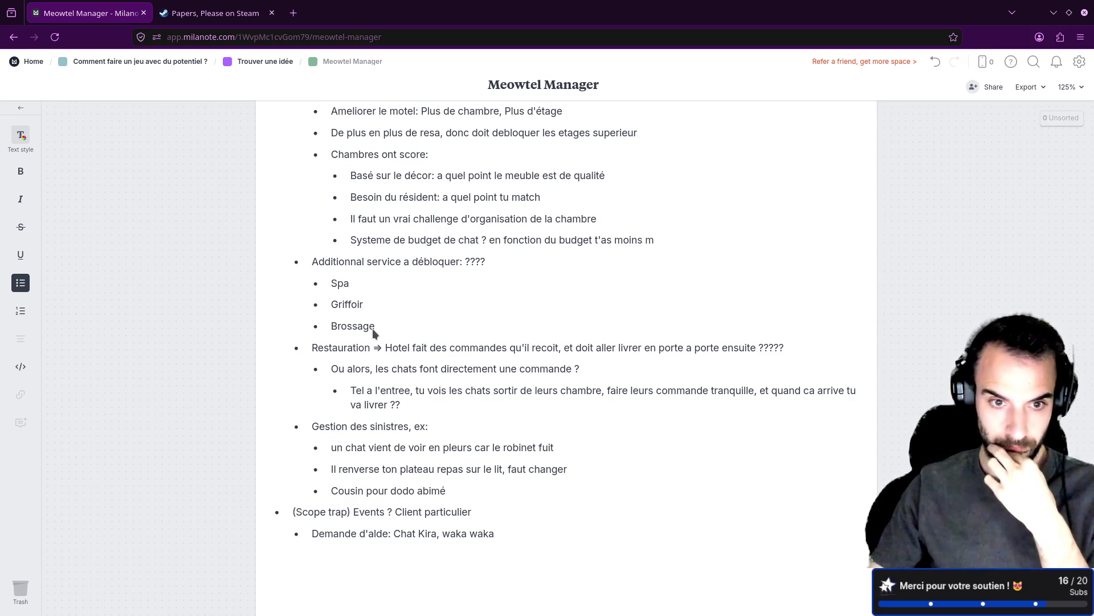
scroll(374, 331, down, 2)
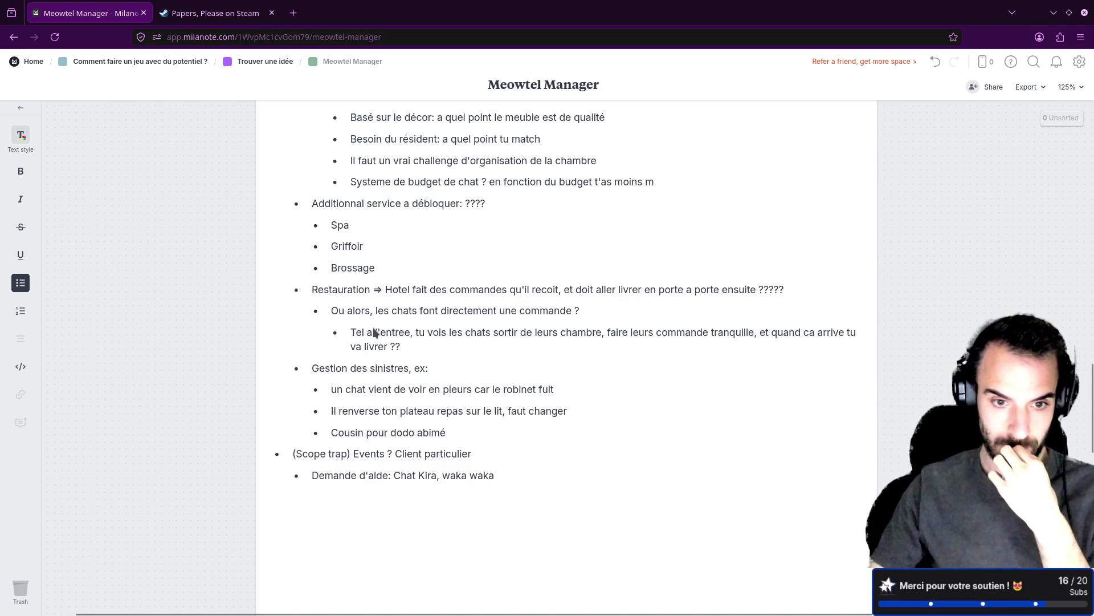
scroll(374, 332, up, 6)
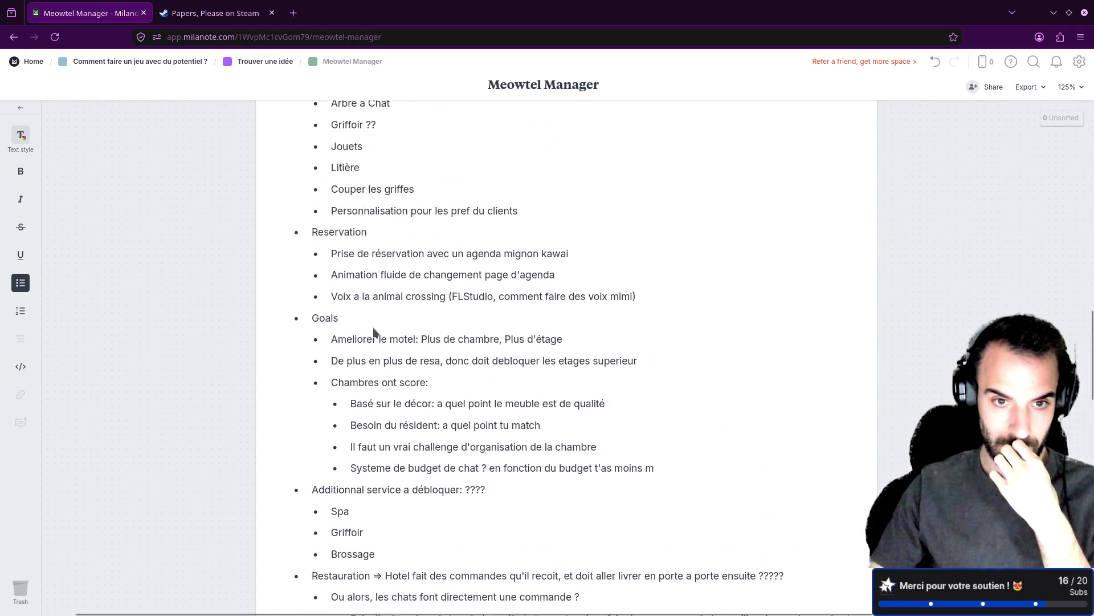
scroll(373, 327, up, 4)
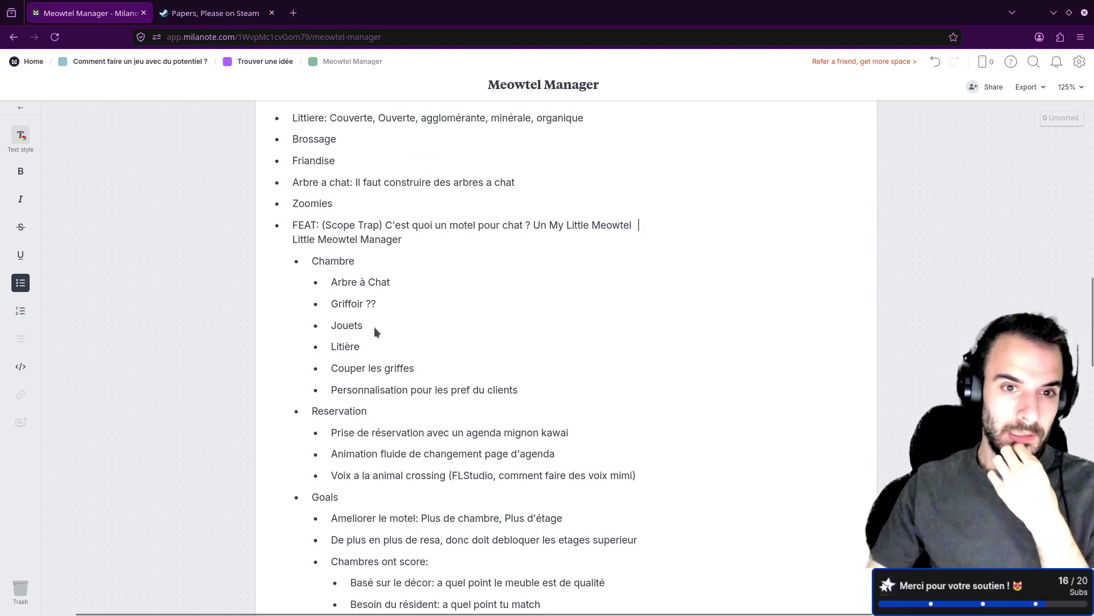
scroll(375, 327, up, 4)
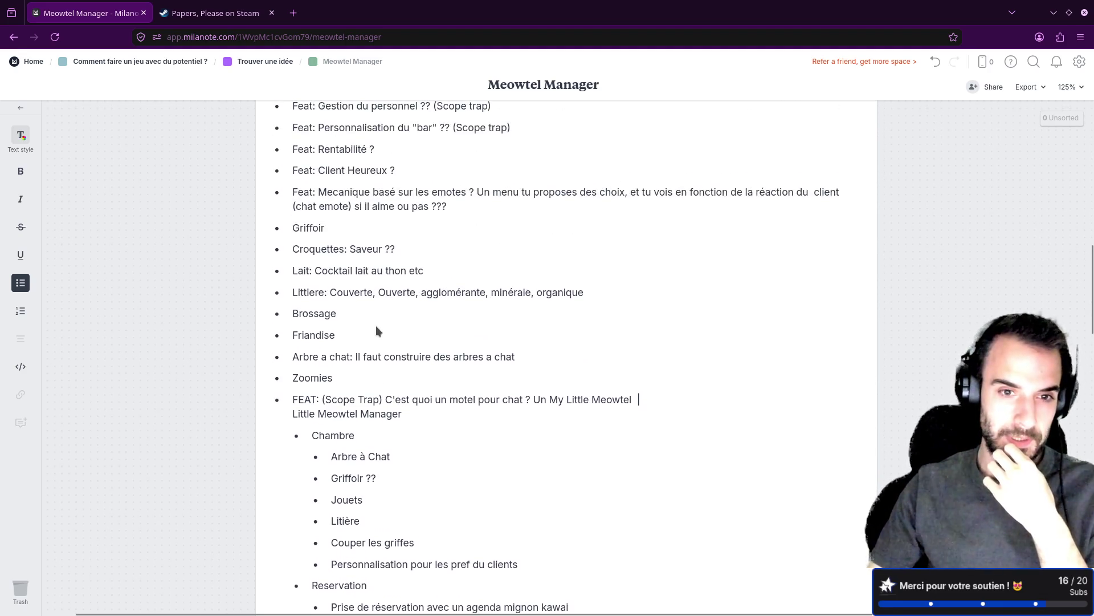
scroll(375, 326, up, 3)
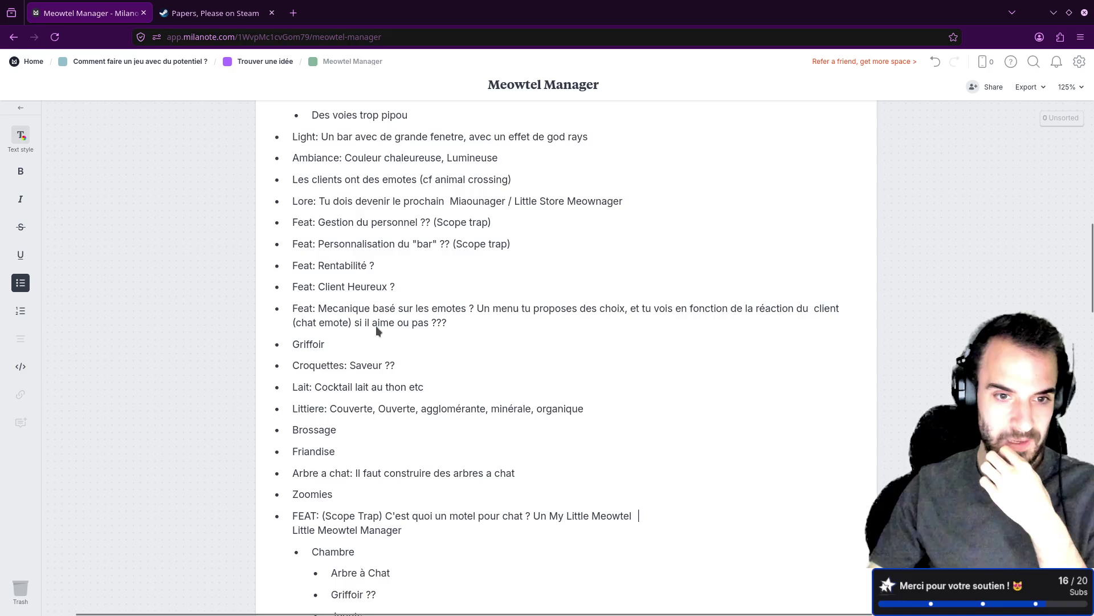
scroll(375, 326, up, 3)
scroll(375, 330, up, 1)
scroll(379, 333, up, 5)
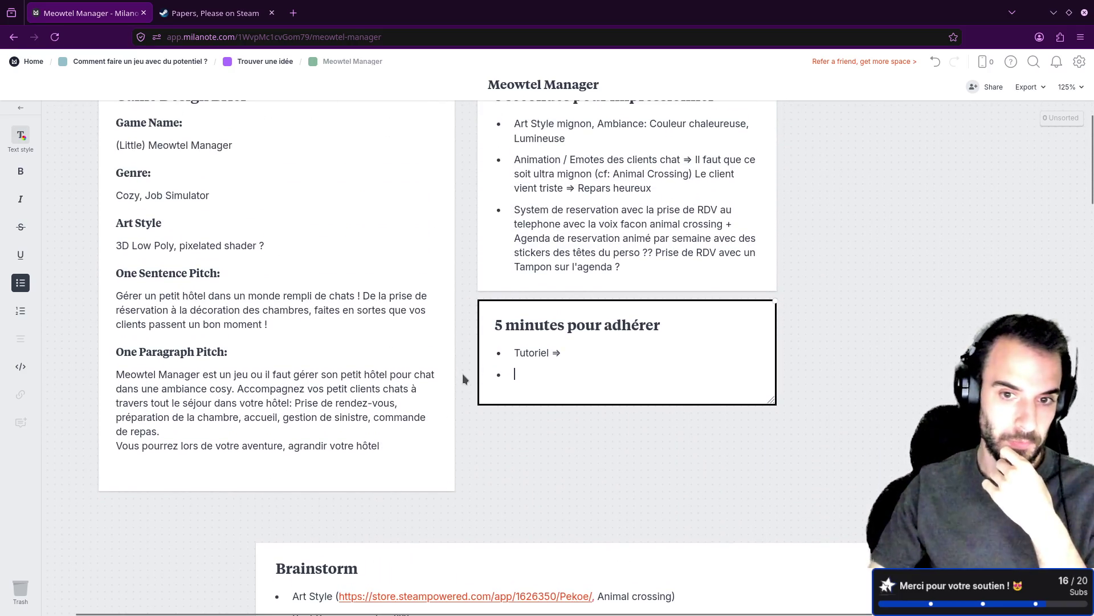
scroll(464, 372, up, 2)
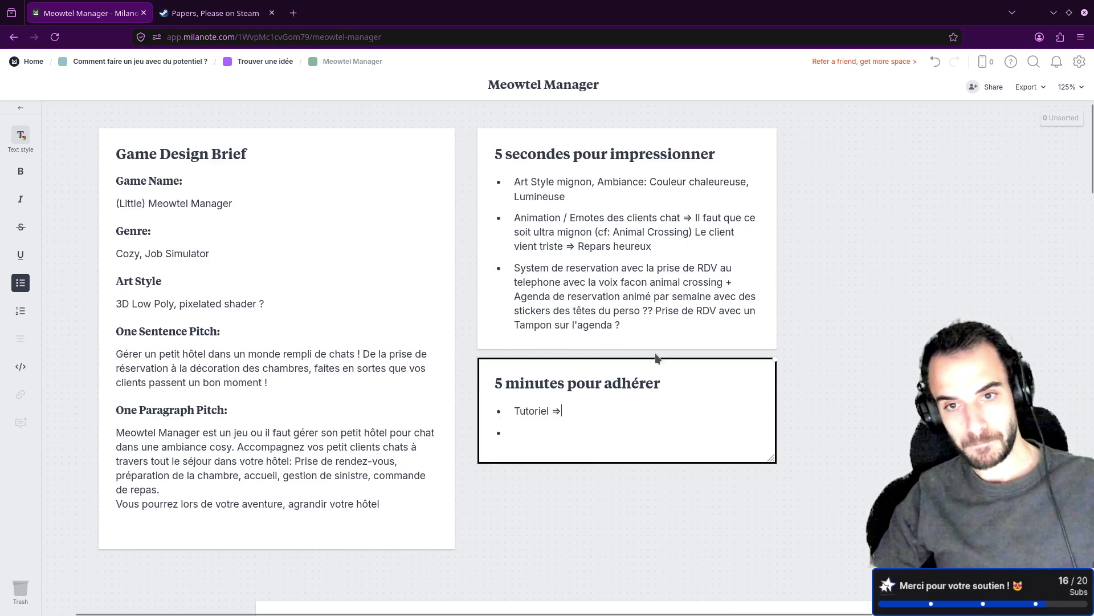
scroll(652, 353, down, 5)
Add a Brainstorm bullet 'Que par tel ? Ou alors client qui sonne…' and check Ameliorer's spelling.
scroll(654, 353, down, 15)
scroll(655, 352, up, 7)
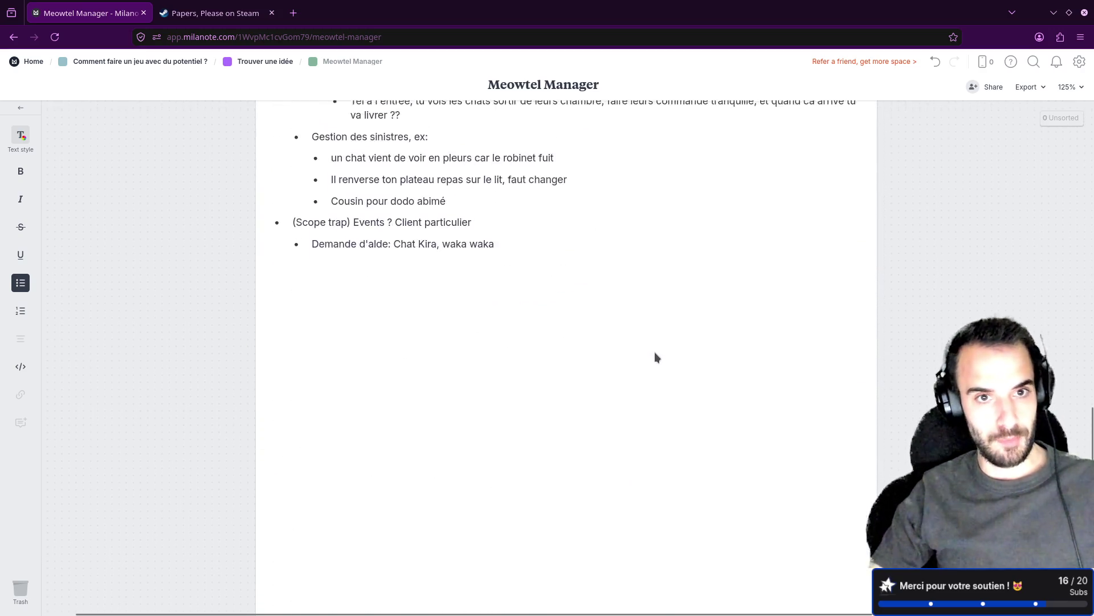
scroll(655, 356, up, 4)
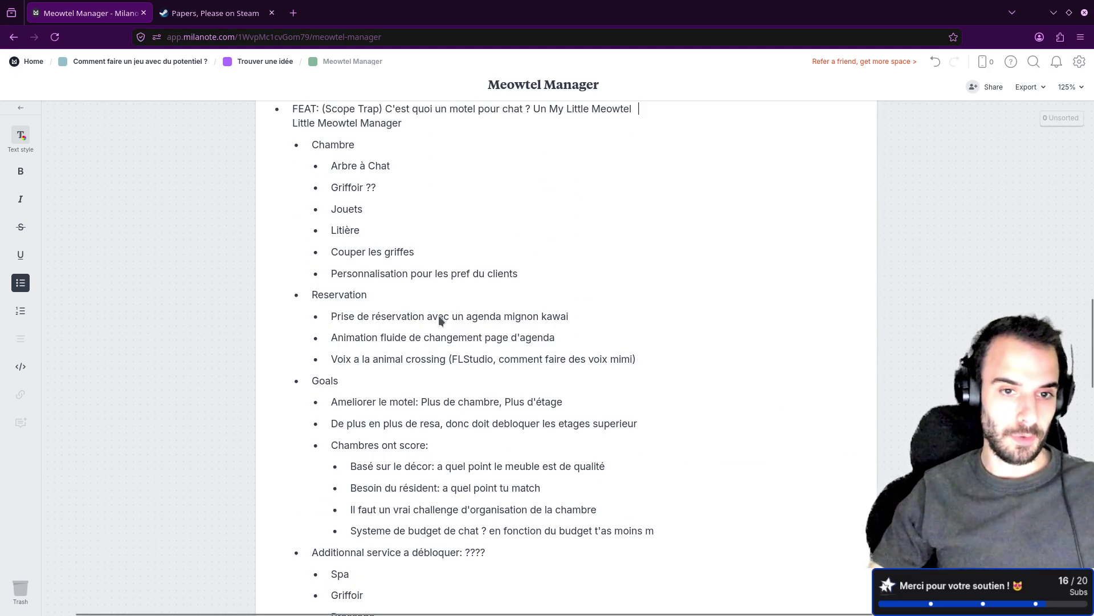
click(664, 360)
key(Return)
text(Que par tel ? Ou alors )
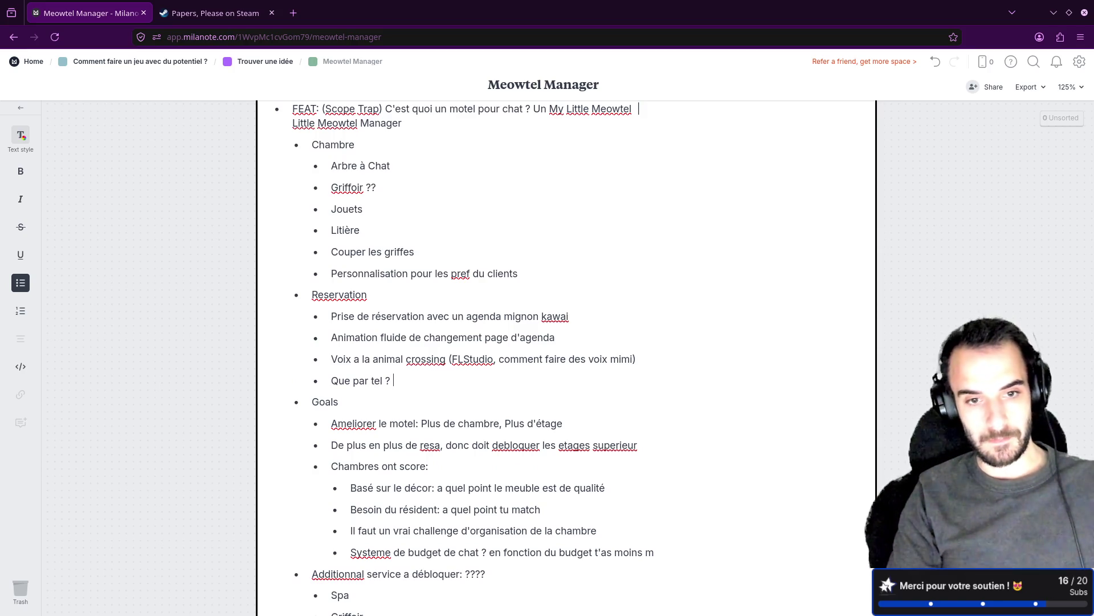
text(cli)
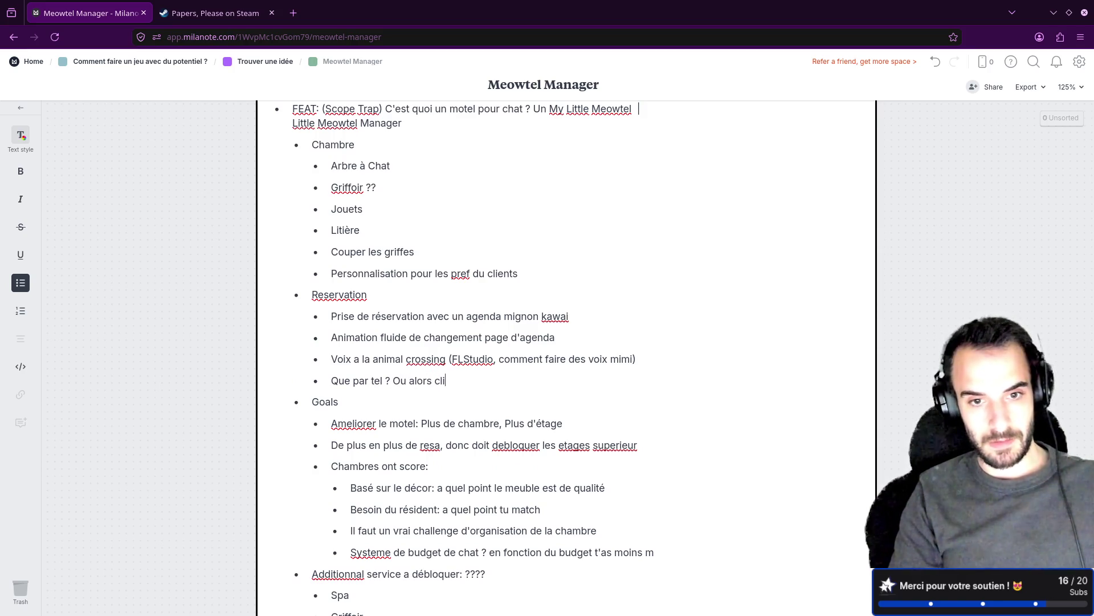
text(ent qui sonne )
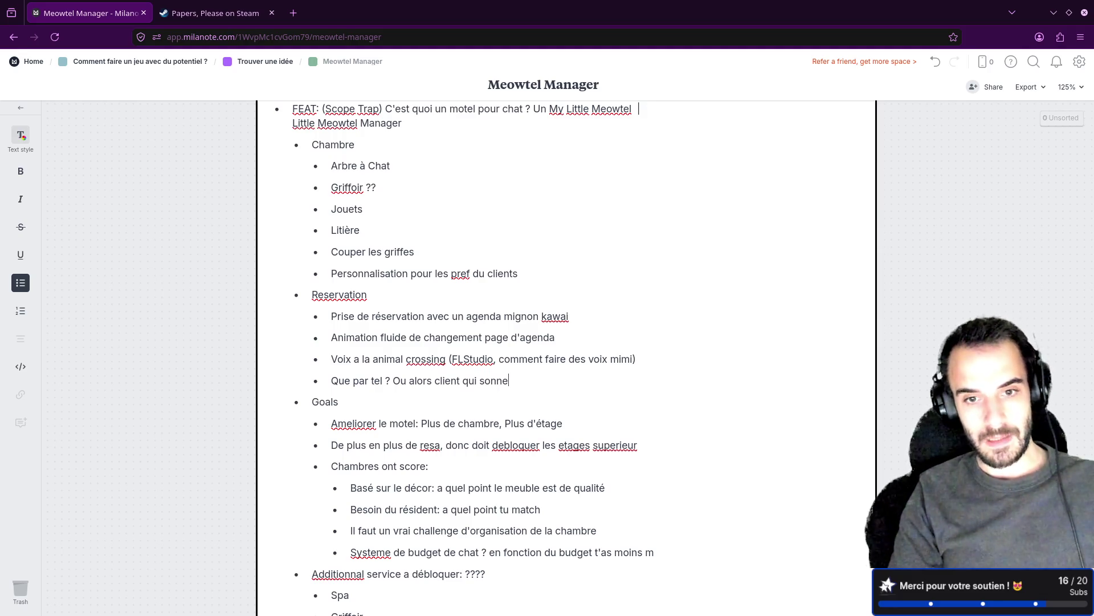
text(et g)
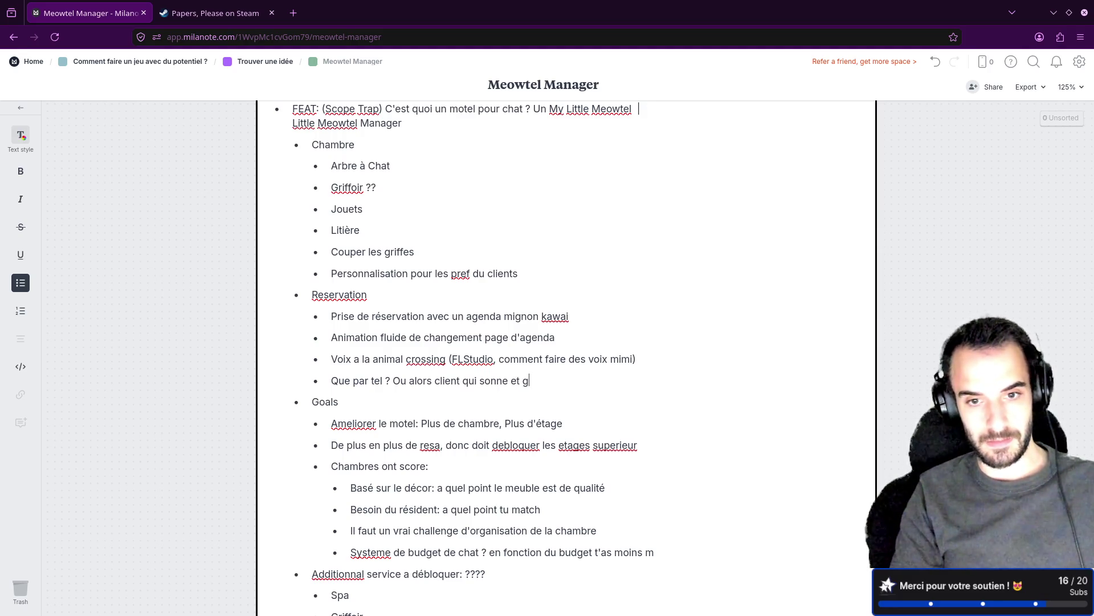
text(estion du client )
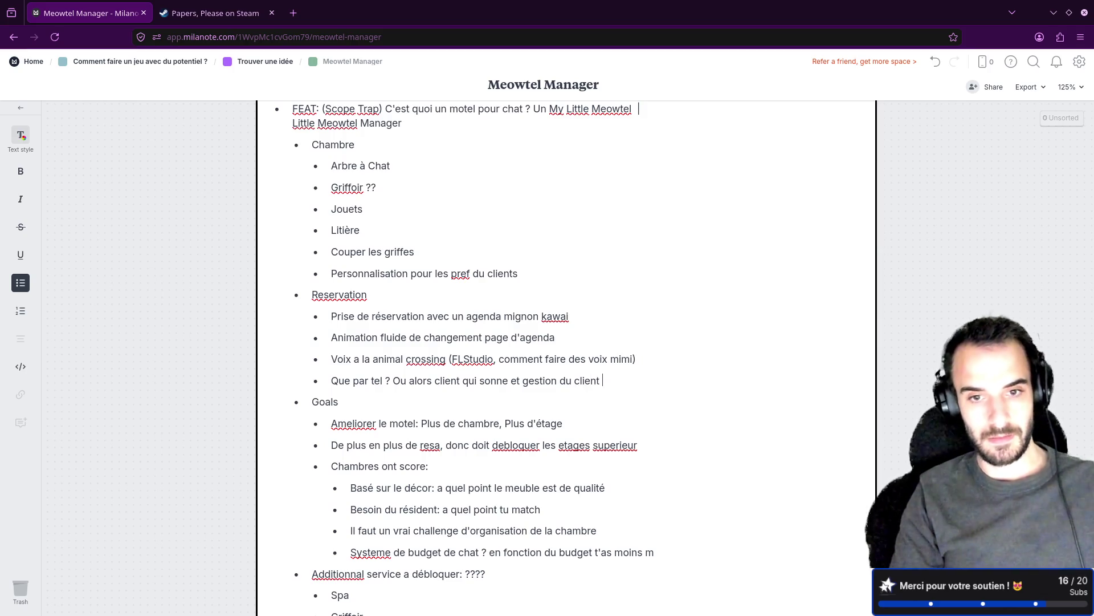
text(en )
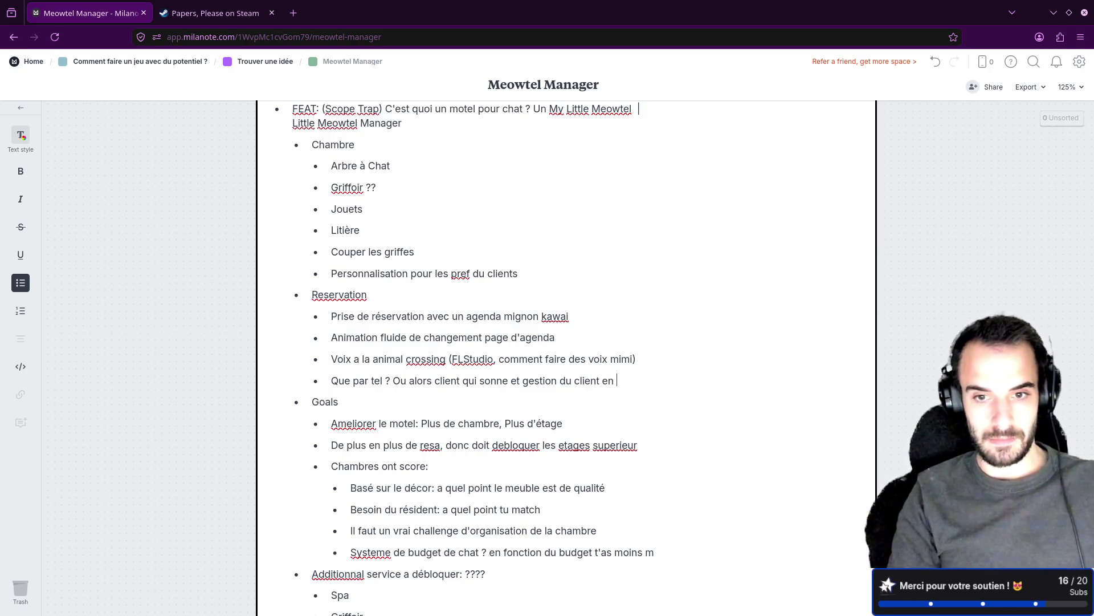
text(temps reel ? )
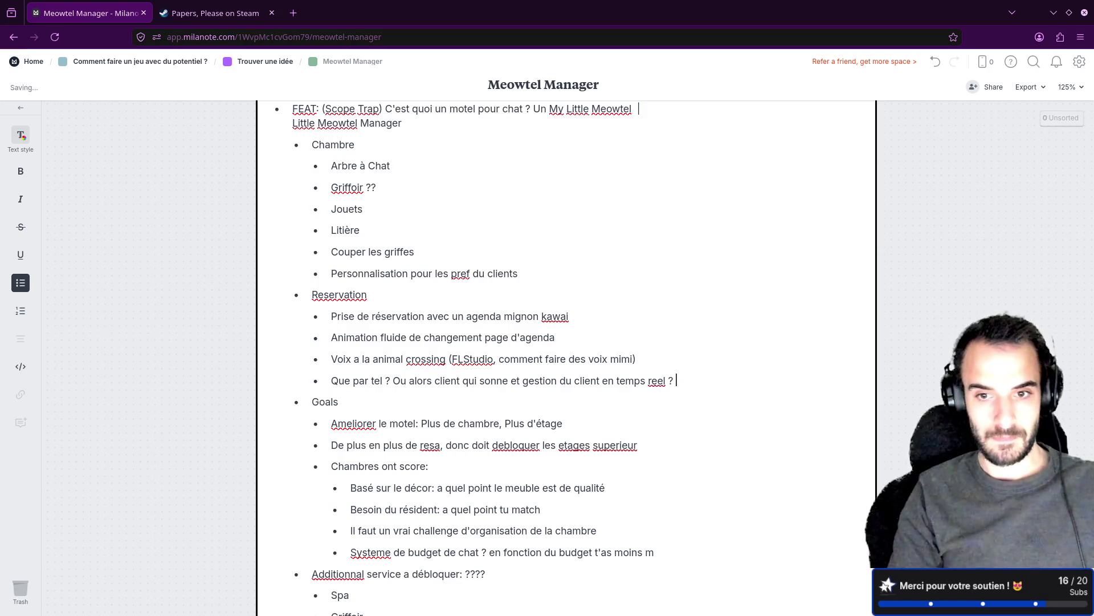
text(Prise de rdv )
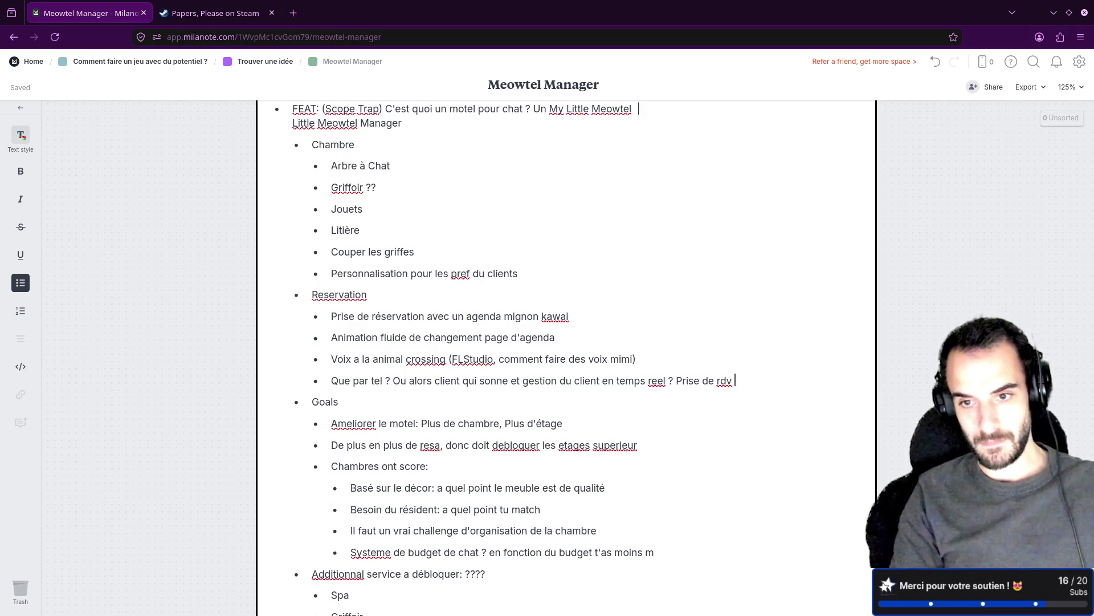
text(etc ?)
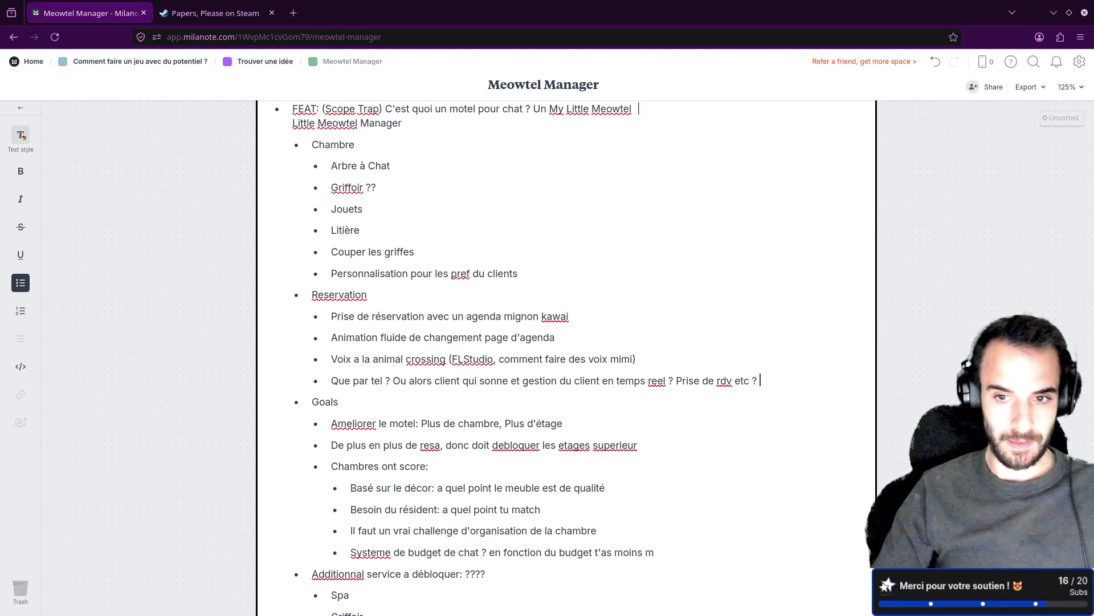
scroll(638, 109, down, 2)
right_click(374, 309)
click(374, 318)
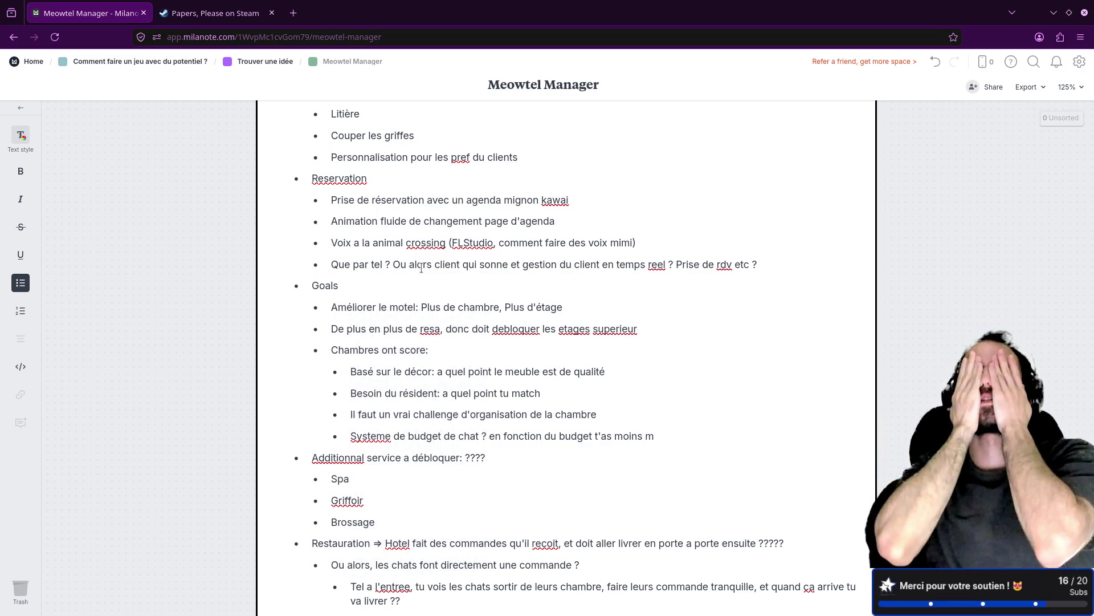
click(422, 266)
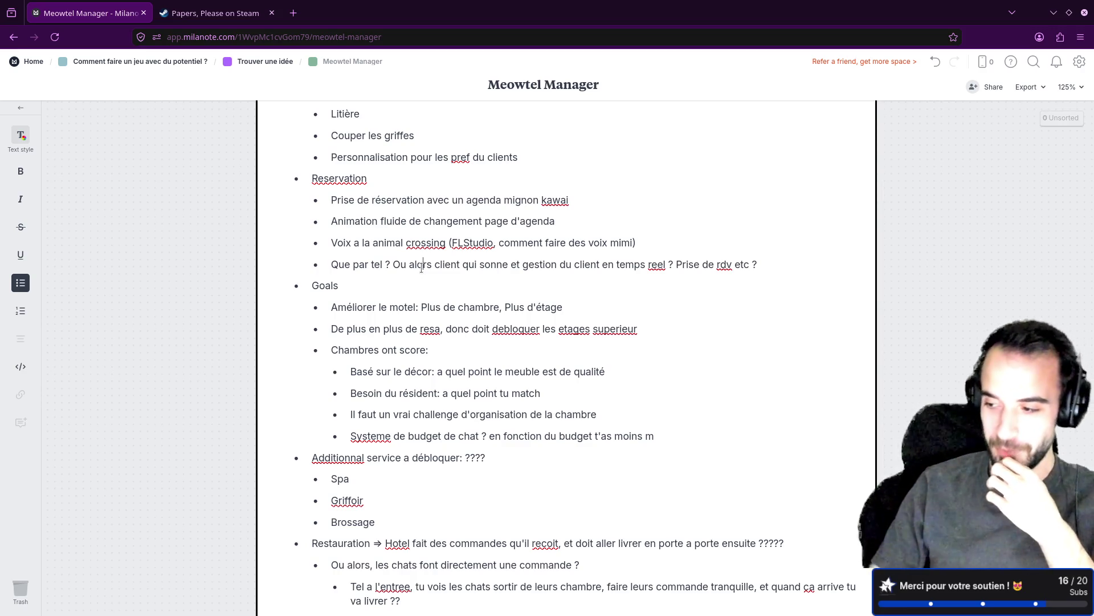
scroll(376, 284, up, 10)
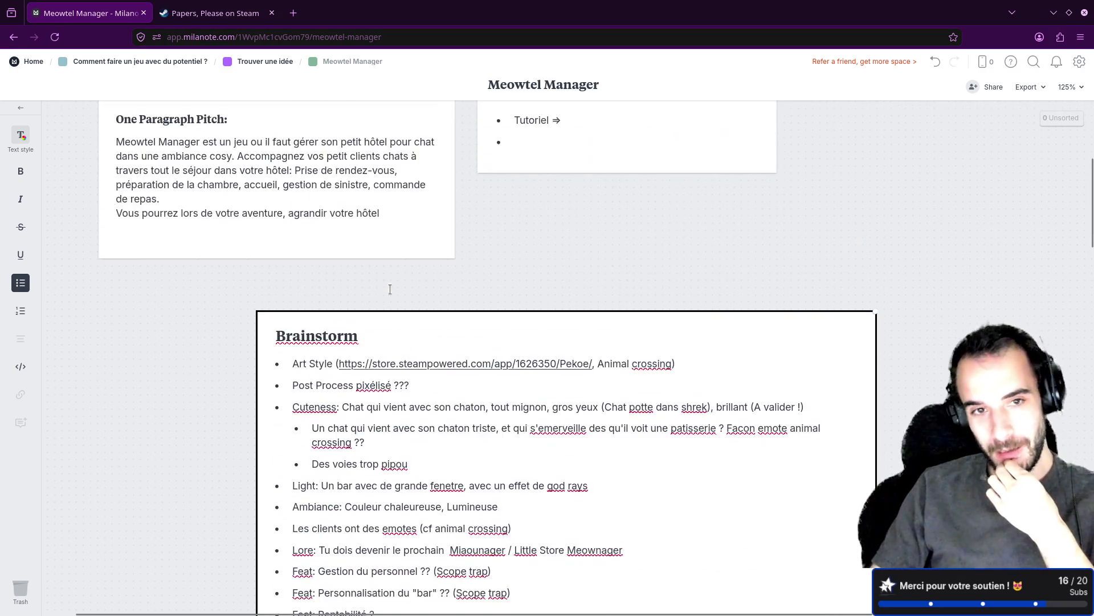
Return to the parent board 'Comment faire un jeu avec du potentiel ?' via the breadcrumb.
scroll(390, 289, up, 5)
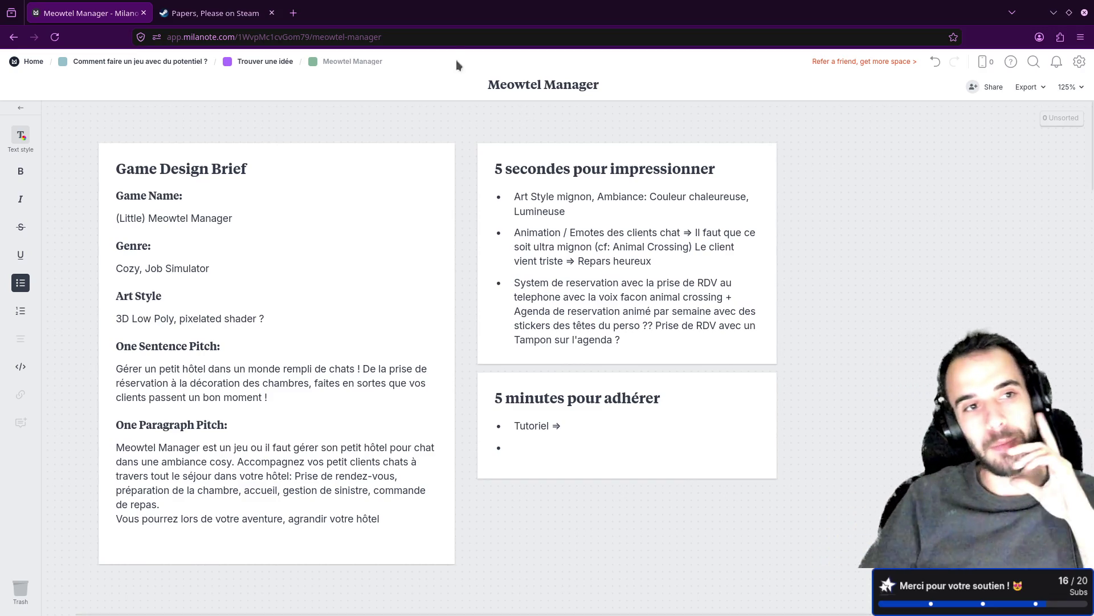
click(162, 62)
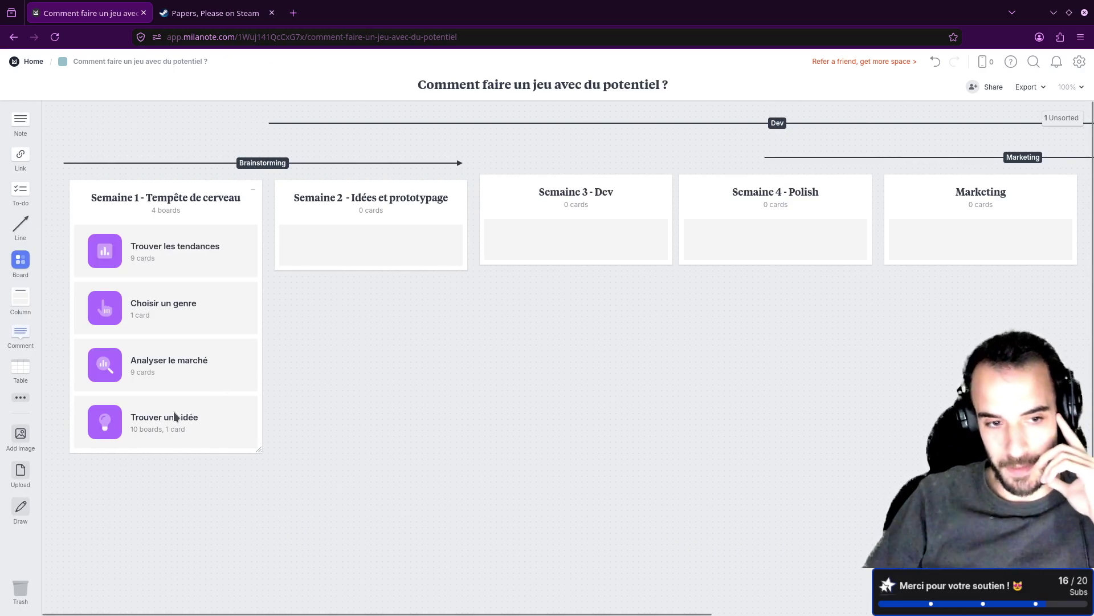
Open the Trouver une idée board, then the Meowtel Manager board inside it.
click(174, 418)
click(587, 211)
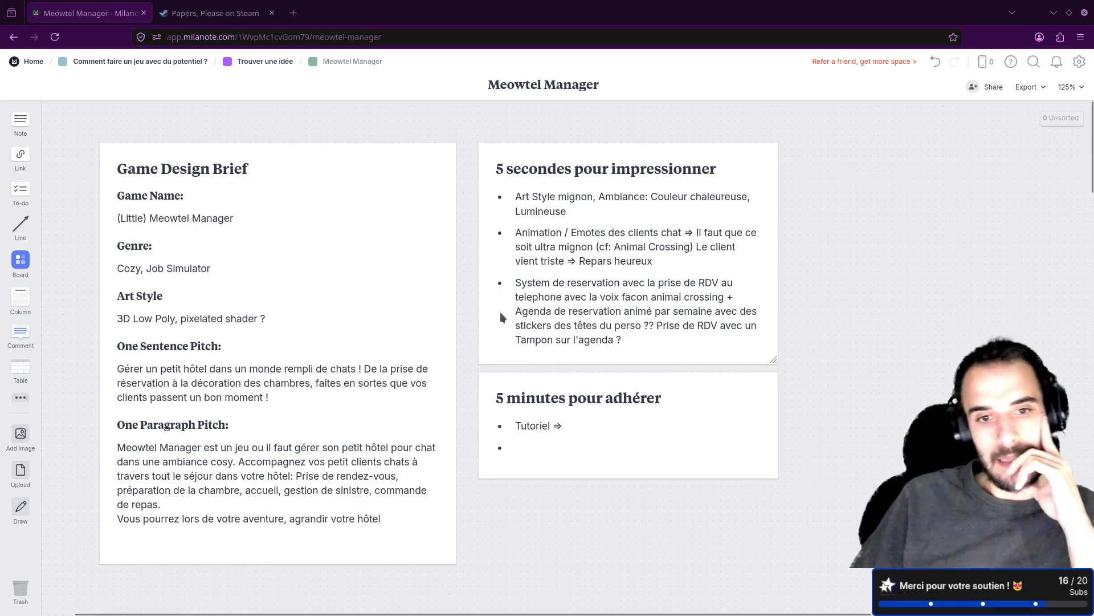
Append '...' after 'agrandir votre hôtel' at the end of the Game Design Brief pitch.
scroll(474, 335, down, 2)
scroll(444, 325, up, 2)
click(154, 378)
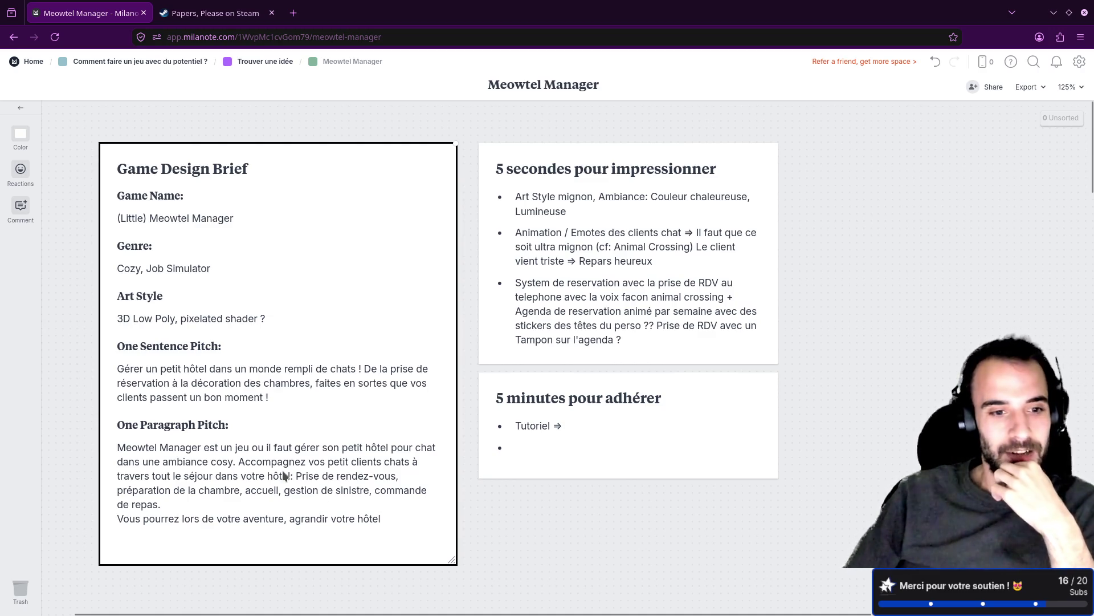
click(395, 520)
text(...)
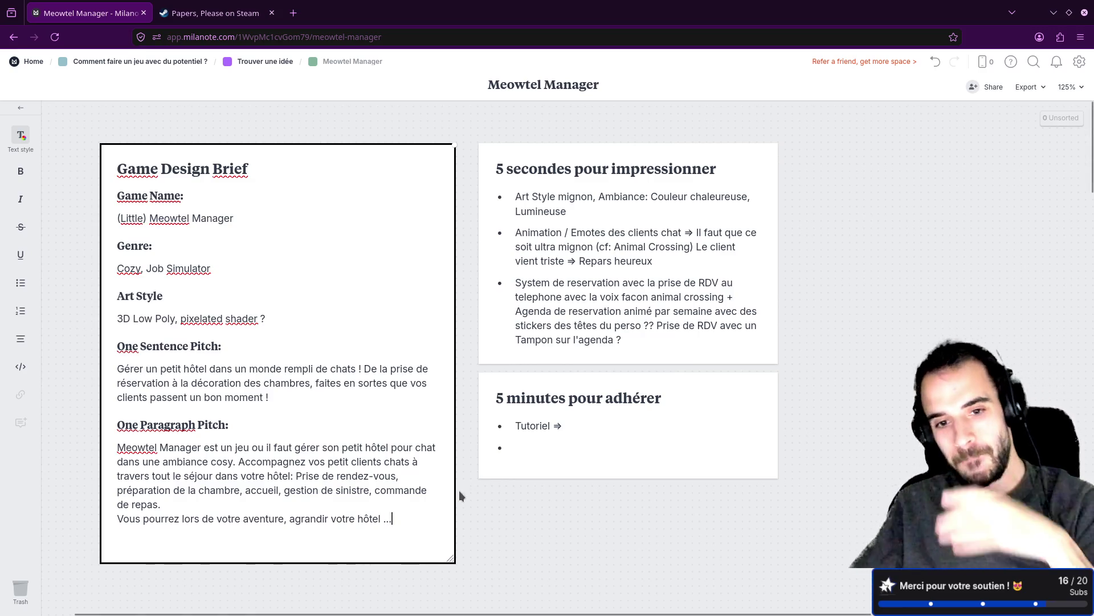
scroll(481, 447, down, 10)
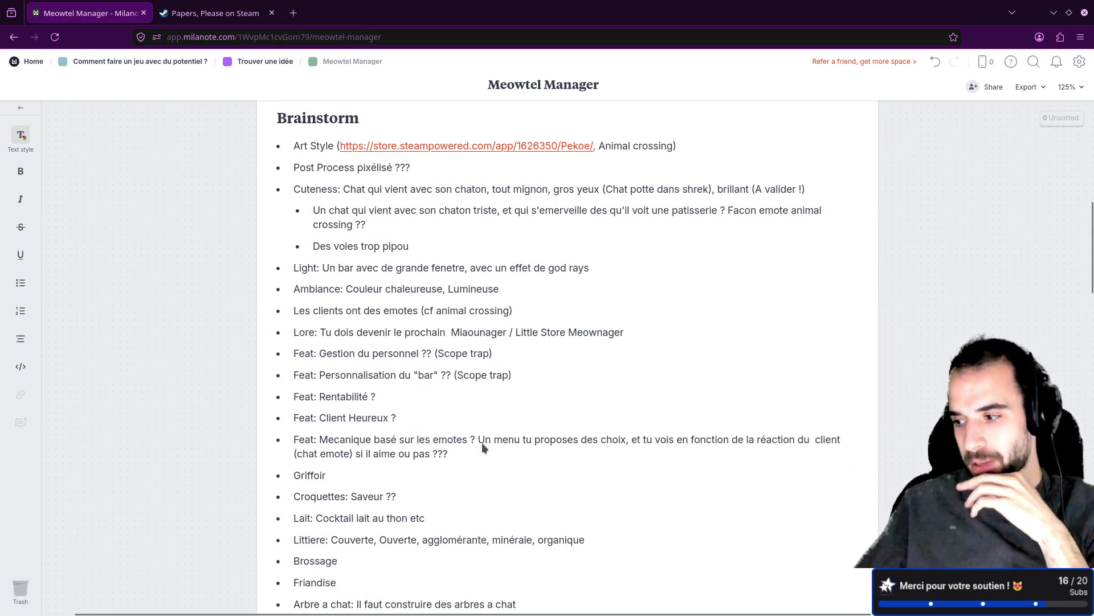
scroll(485, 444, up, 1)
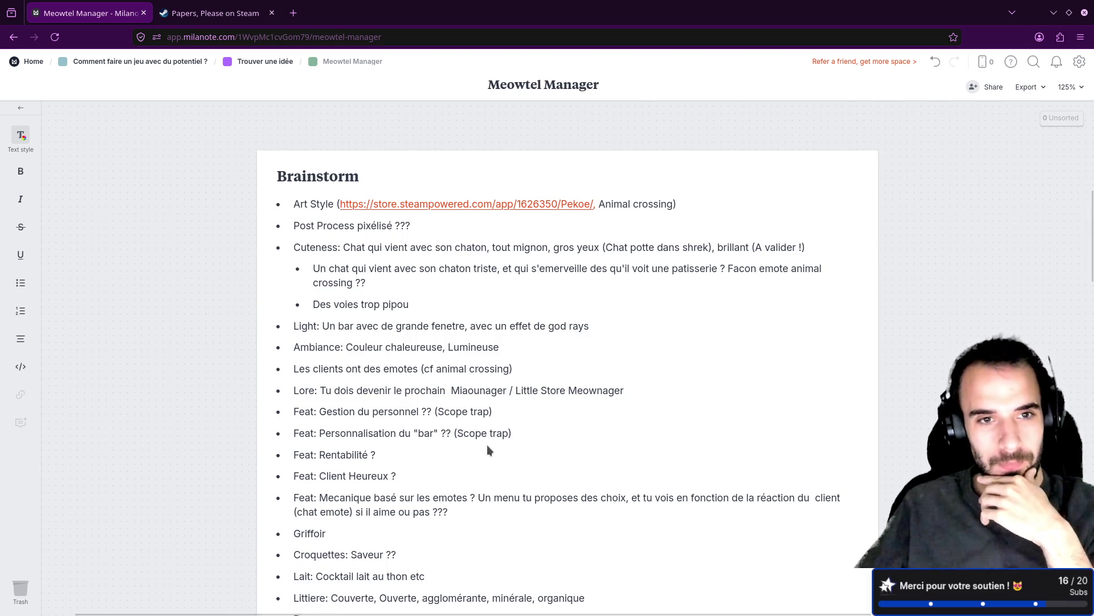
scroll(488, 446, down, 1)
scroll(487, 446, up, 1)
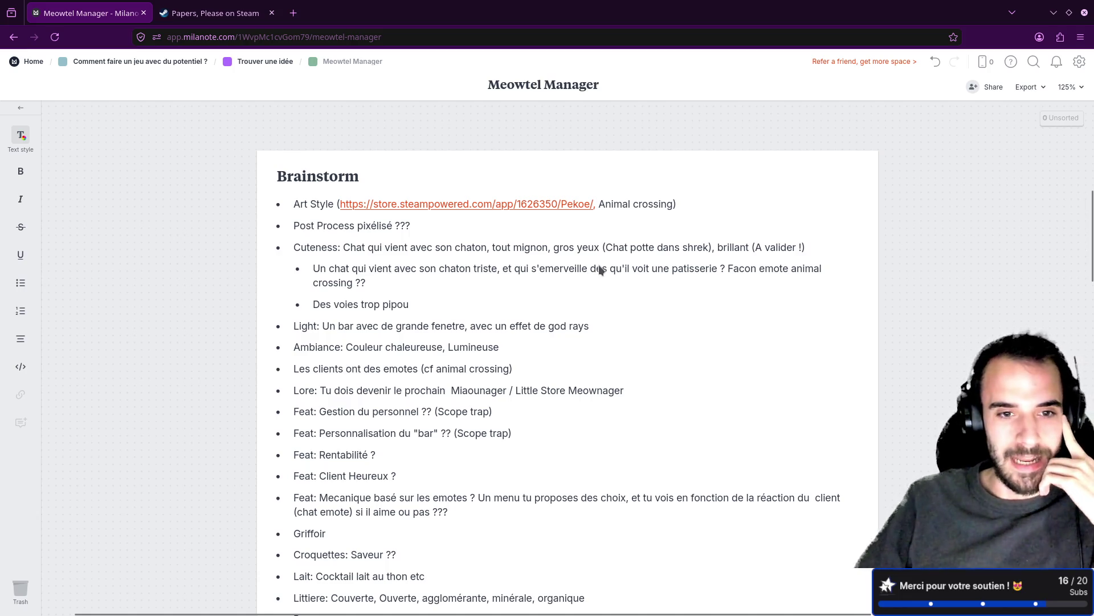
scroll(599, 266, up, 7)
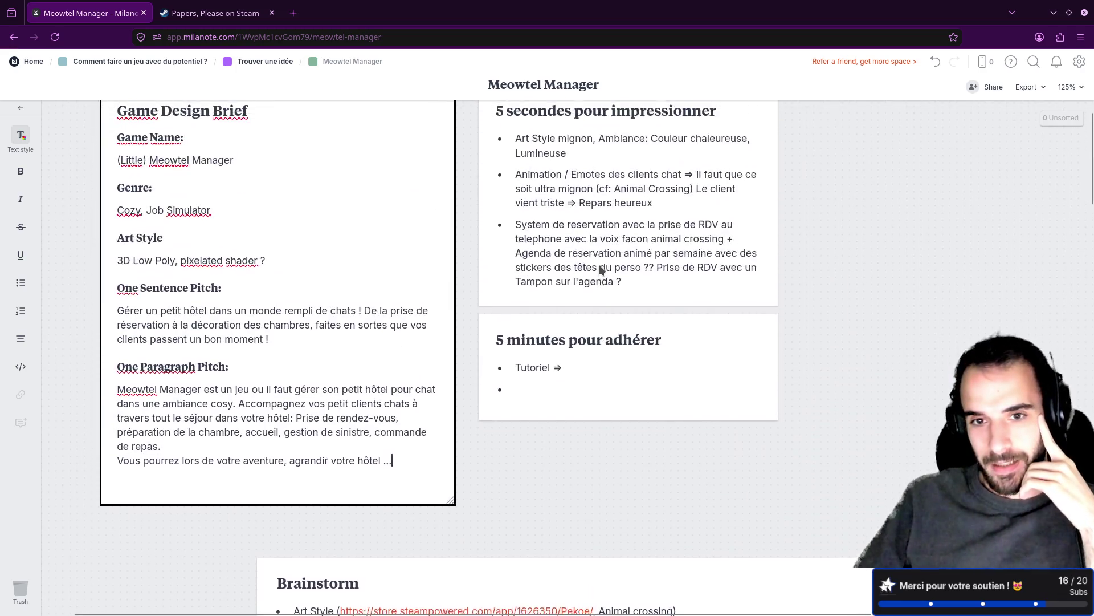
Nudge the '5 secondes pour impressionner' card left, then open Trouver une idée from the parent board.
scroll(601, 270, up, 1)
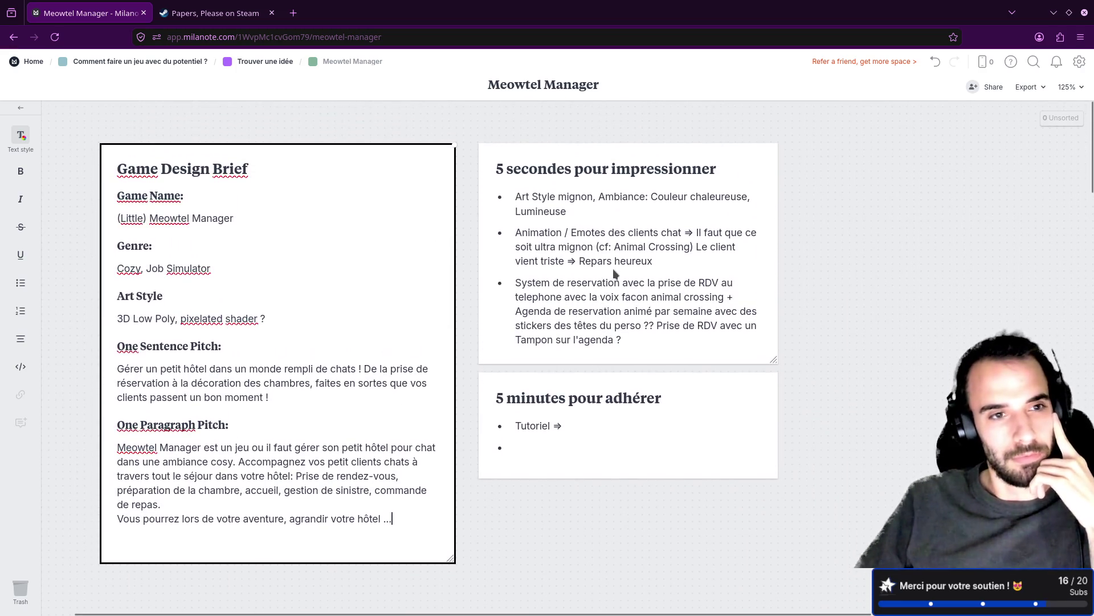
click(581, 285)
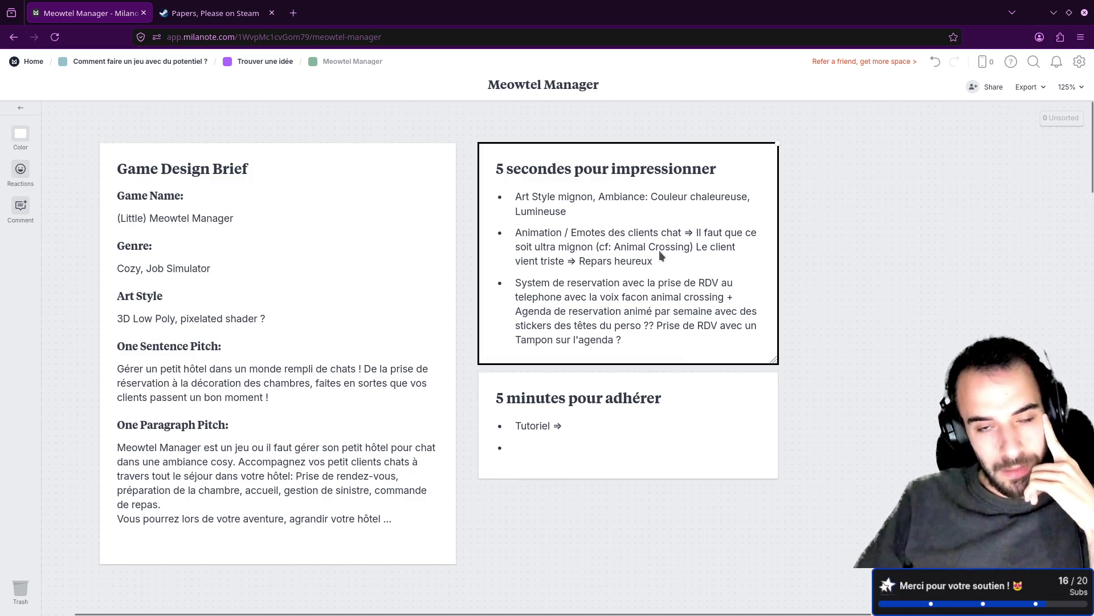
mouse_move(630, 248)
mouse_down()
mouse_move(618, 220)
mouse_move(624, 251)
mouse_up()
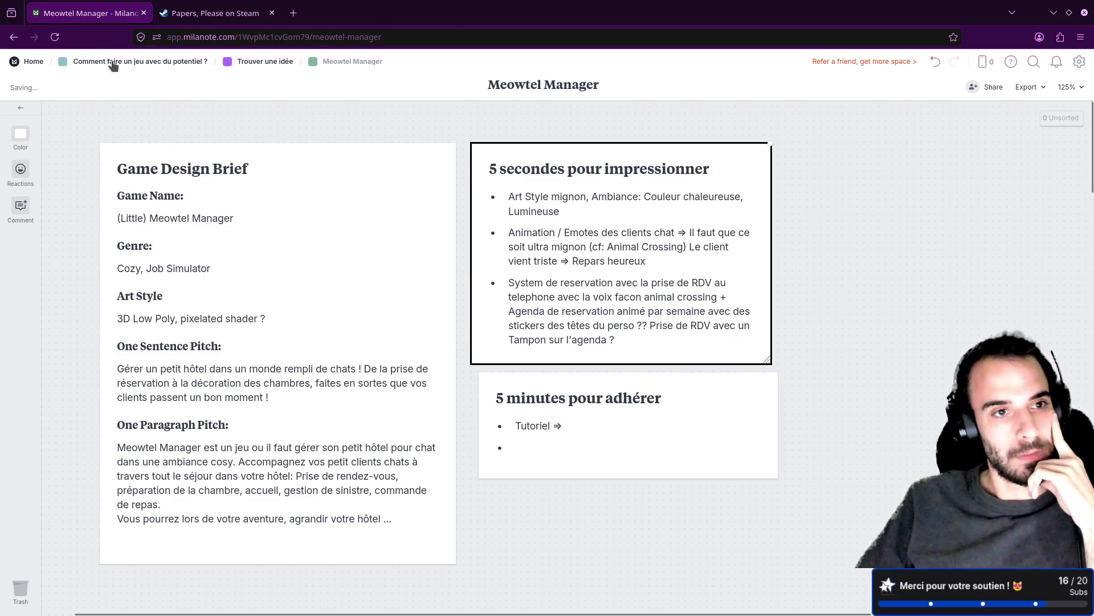
click(113, 63)
click(179, 417)
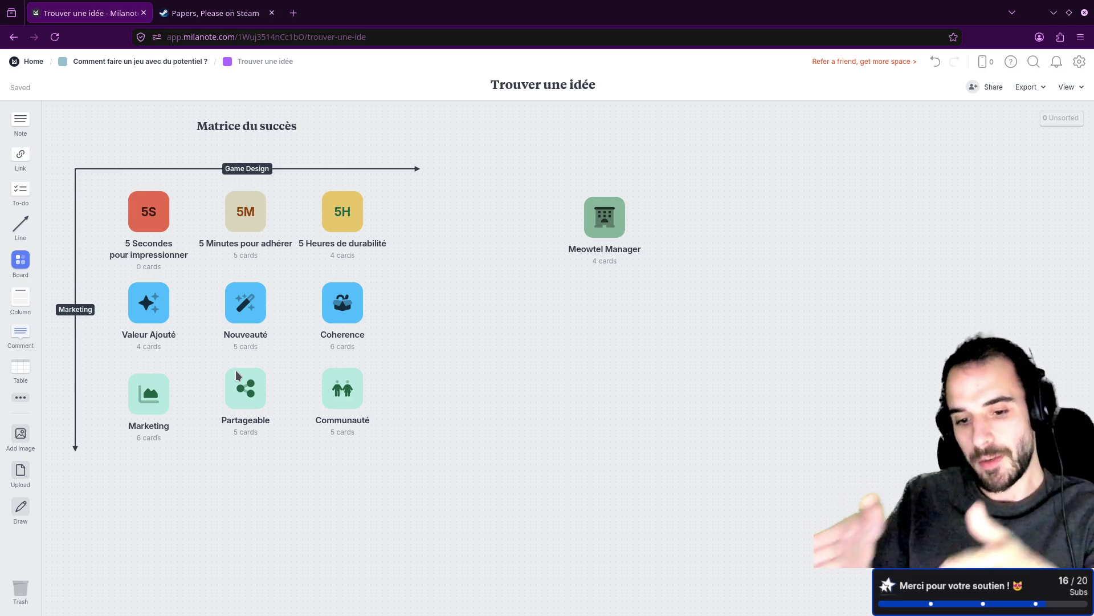
Settle the '5 Secondes pour impressionner' tile near the top-left of the Matrice du succès grid.
drag(151, 215, 157, 215)
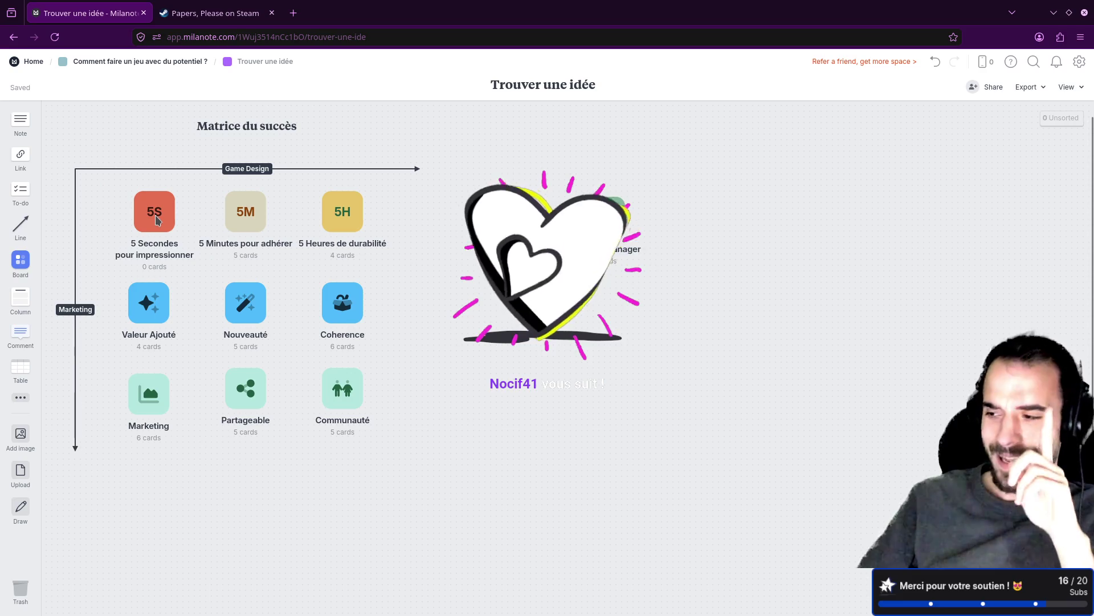
drag(157, 220, 171, 216)
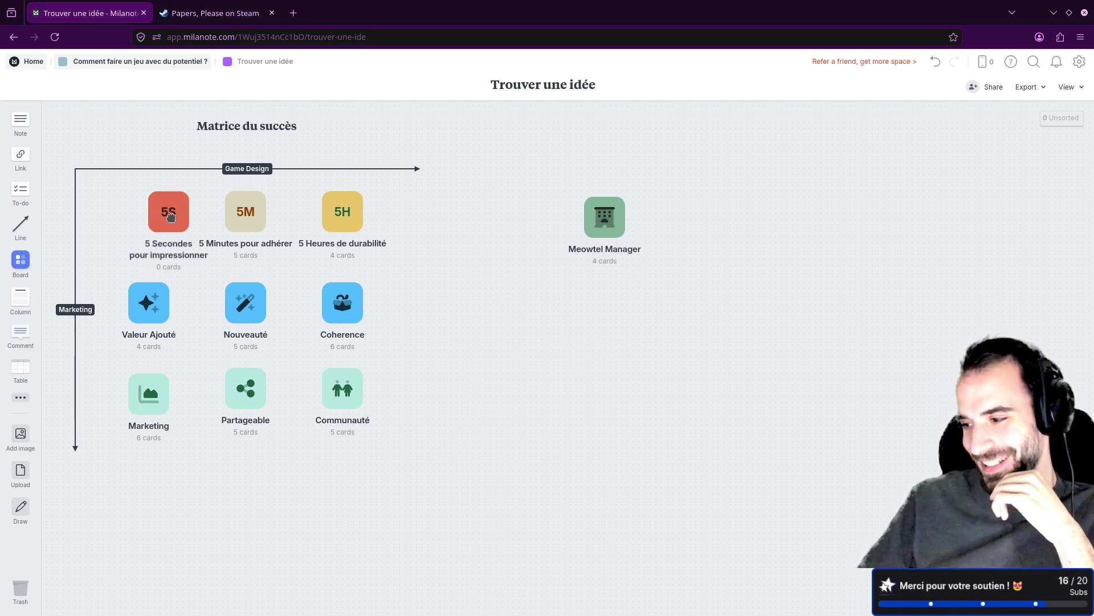
mouse_move(171, 217)
mouse_down()
mouse_move(73, 169)
mouse_move(146, 176)
mouse_move(151, 206)
mouse_move(168, 194)
mouse_move(145, 201)
mouse_move(147, 213)
mouse_up()
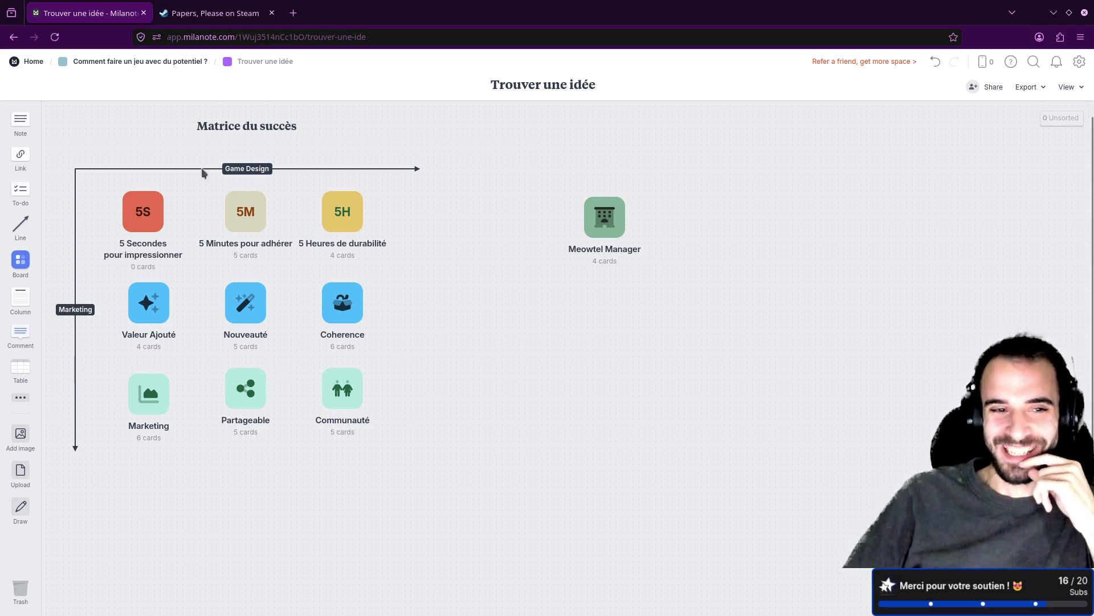
mouse_move(157, 221)
mouse_down()
mouse_move(171, 212)
mouse_move(145, 183)
mouse_move(144, 212)
mouse_up()
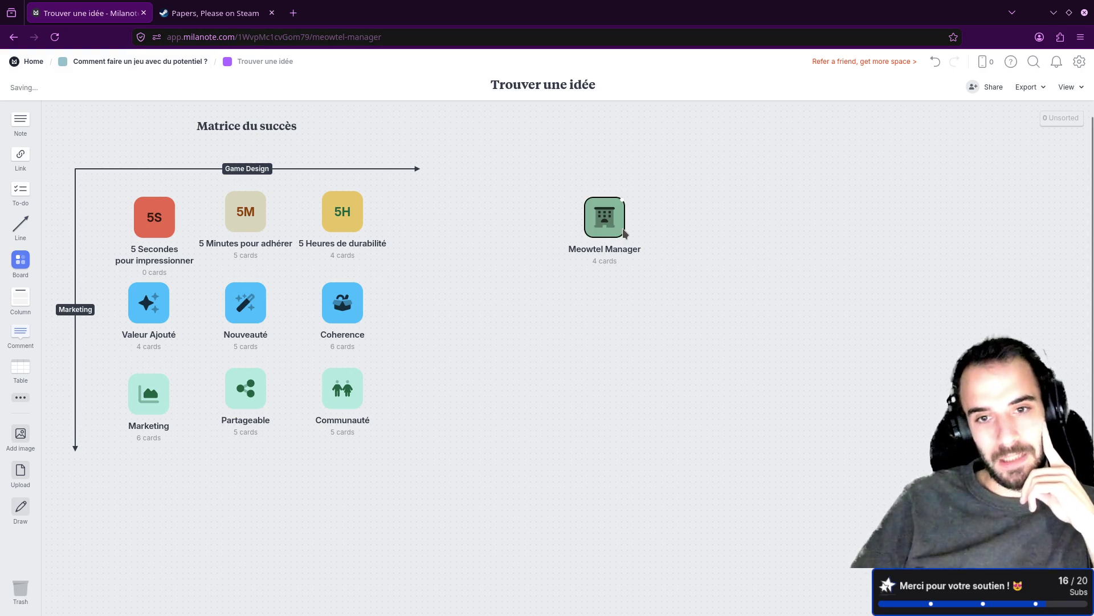
Open Meowtel Manager and put the cursor after 'triste ⇒' in the 5 secondes note.
click(622, 228)
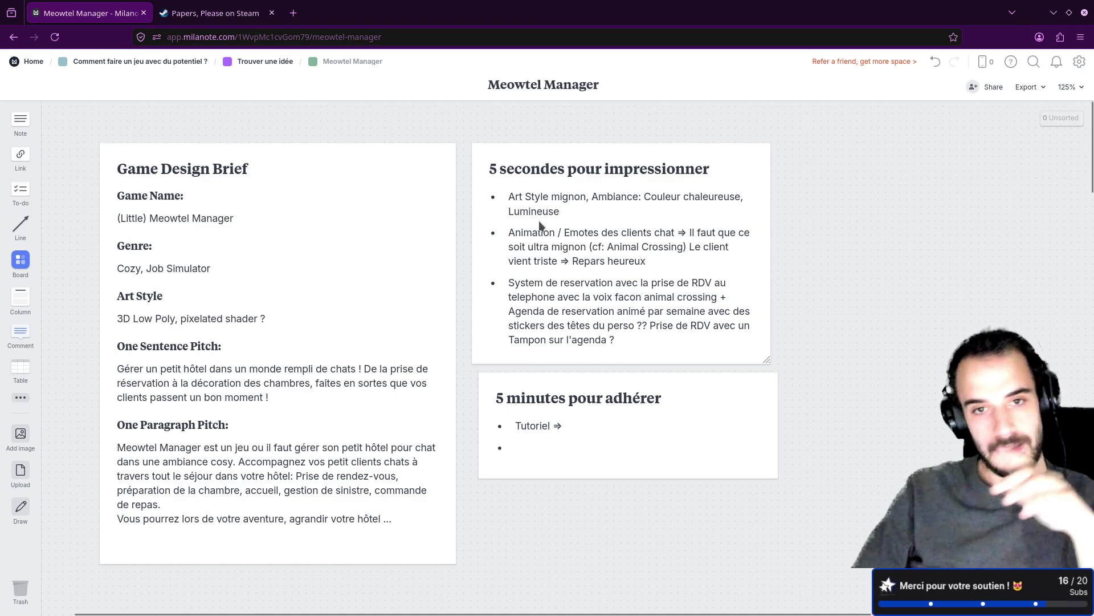
click(533, 245)
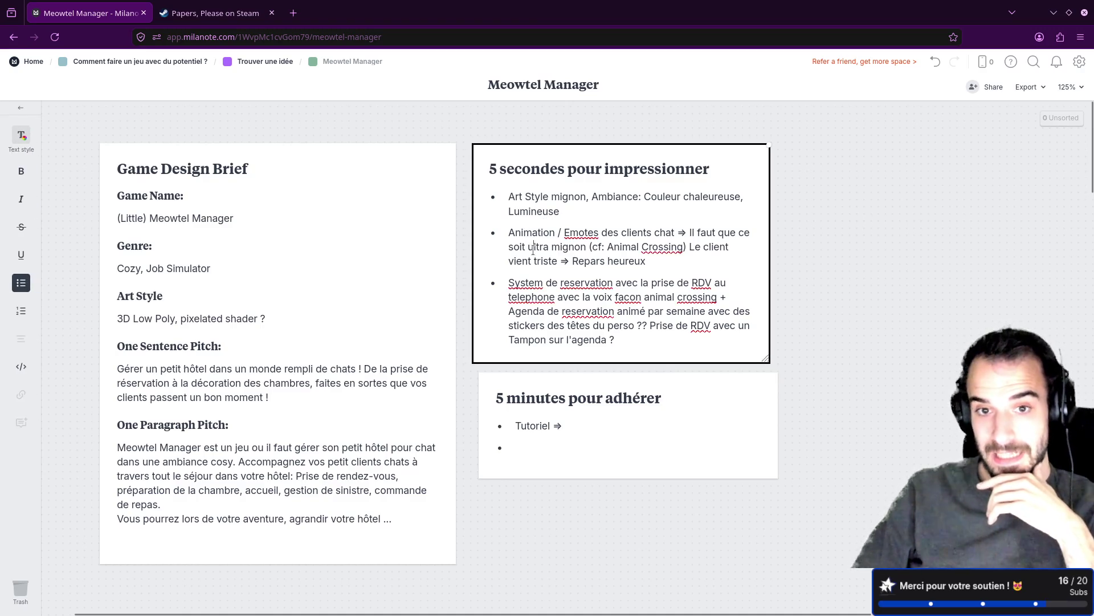
drag(506, 231, 676, 234)
click(568, 263)
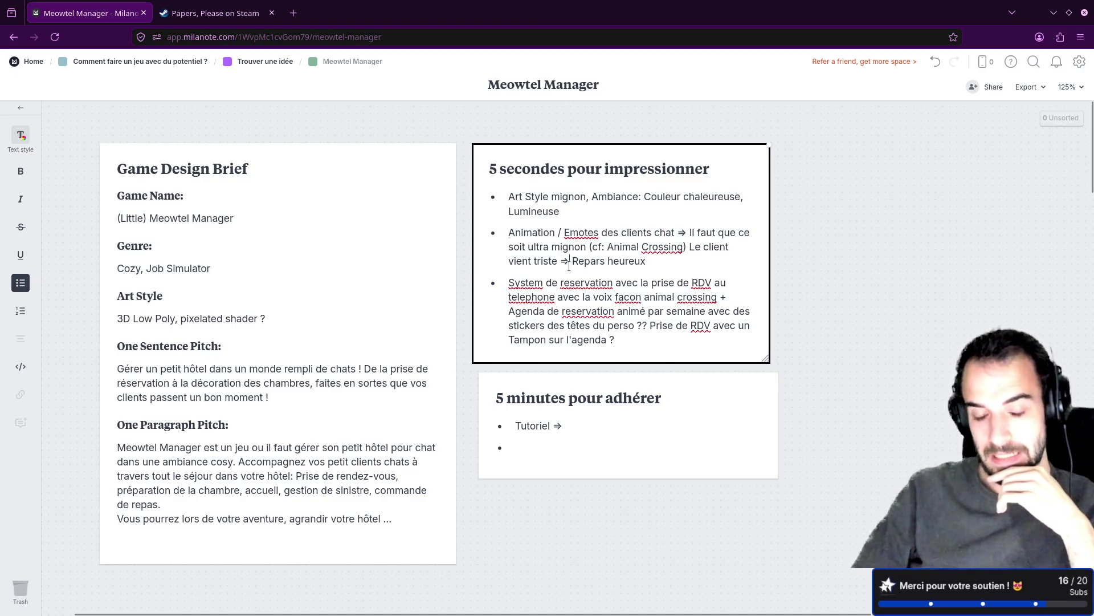
Select the reservation and animal-voice telephone phrases, then lower the 5 minutes note slightly.
drag(512, 283, 712, 282)
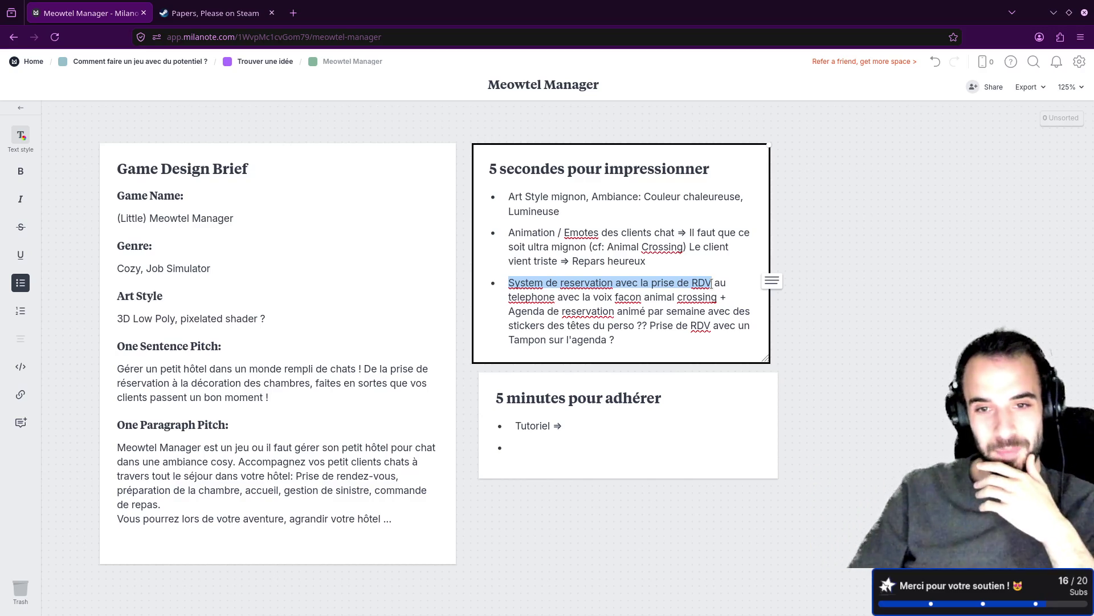
click(602, 293)
drag(505, 297, 677, 300)
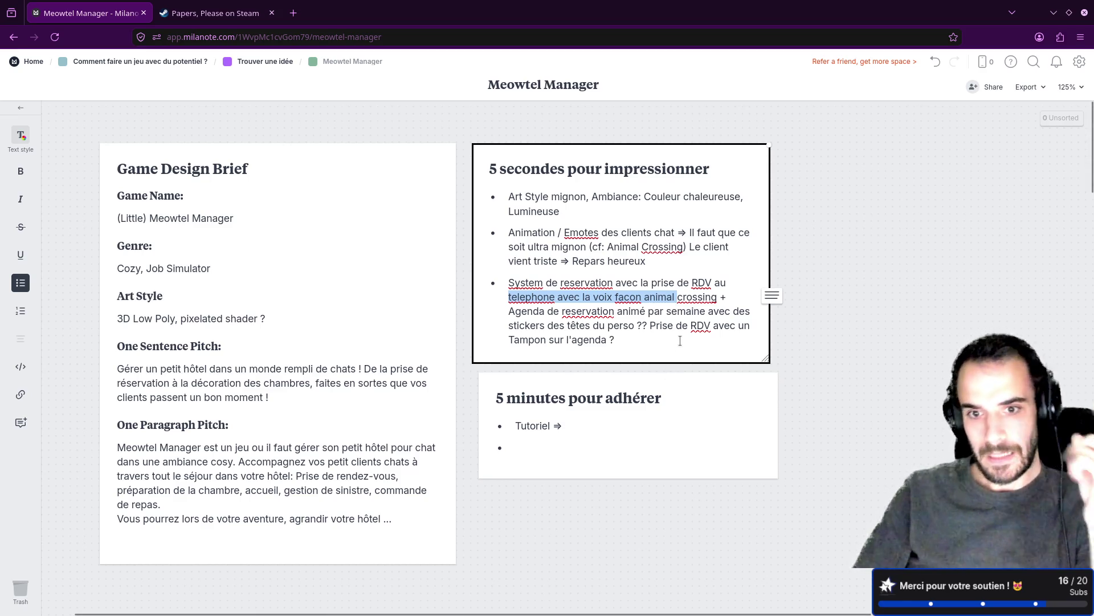
mouse_move(662, 407)
mouse_down()
mouse_move(678, 443)
mouse_move(660, 395)
mouse_move(692, 405)
mouse_move(676, 418)
mouse_up()
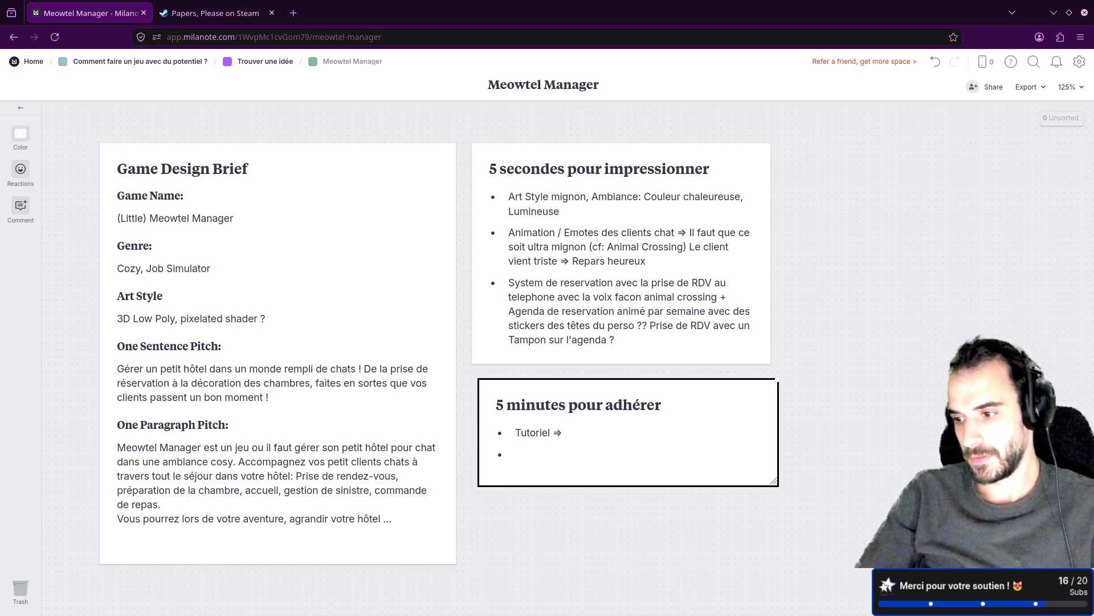
Leave the '5 minutes pour adhérer' card just below the three-bullet '5 secondes' card.
mouse_move(504, 599)
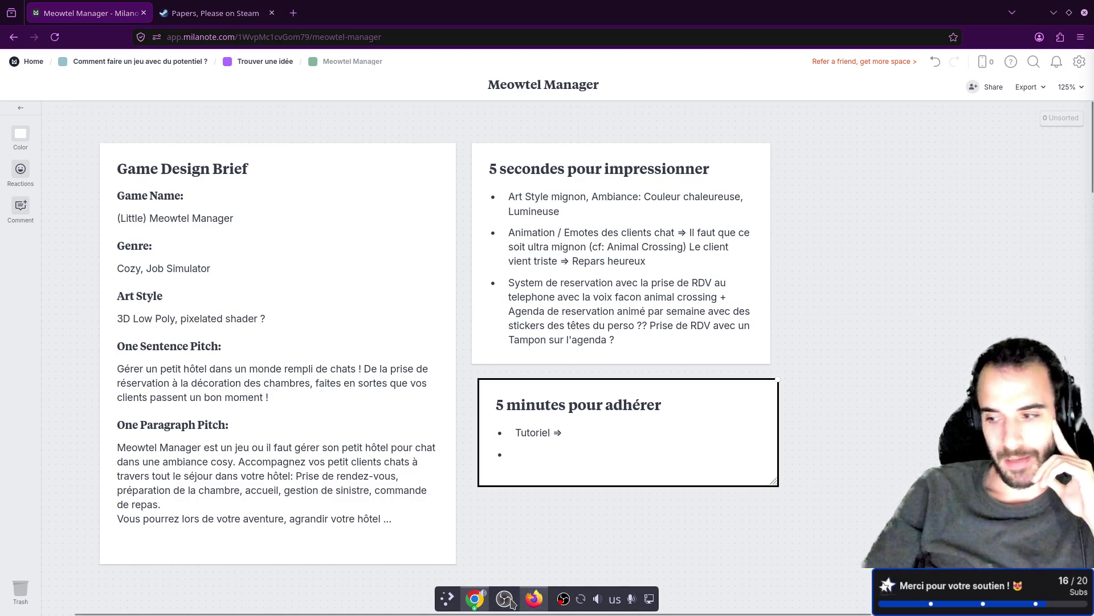
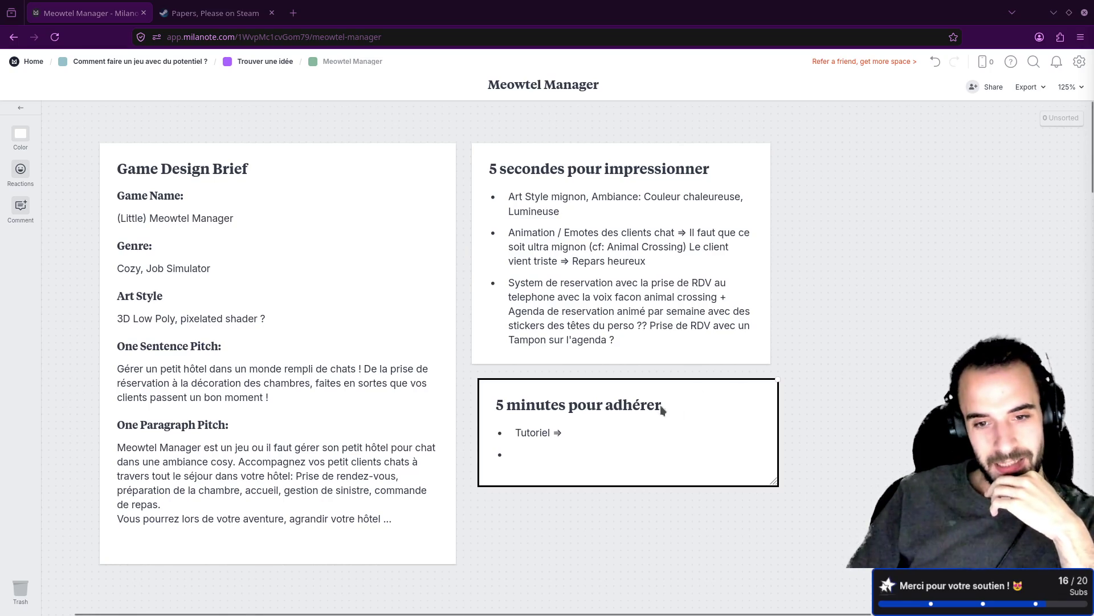
Look over the Lore line in the Brainstorm card, selecting the word Miaounager.
click(539, 437)
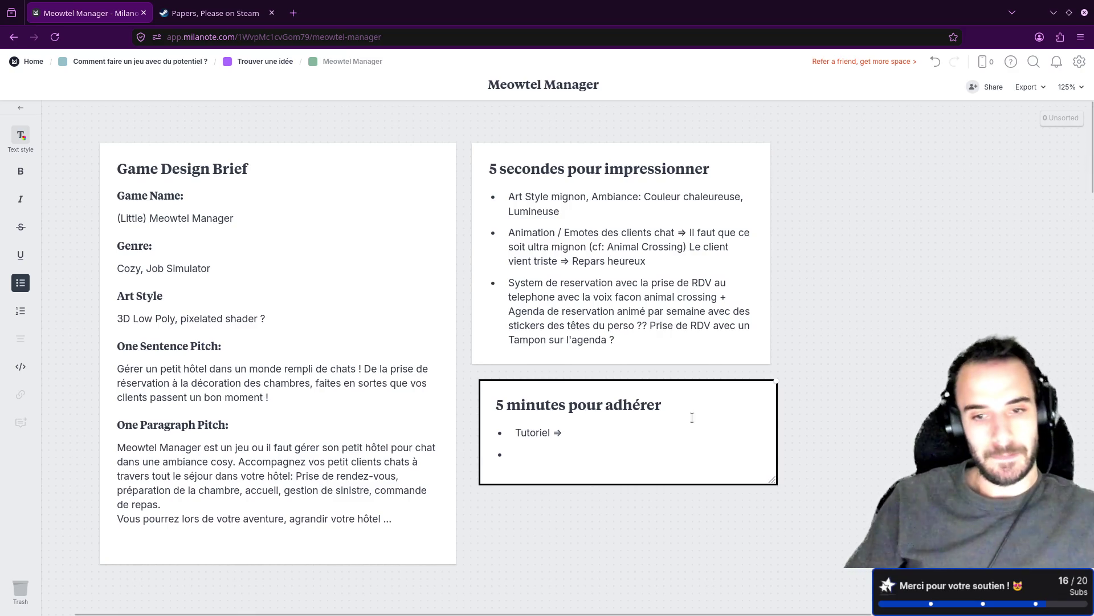
scroll(693, 404, down, 10)
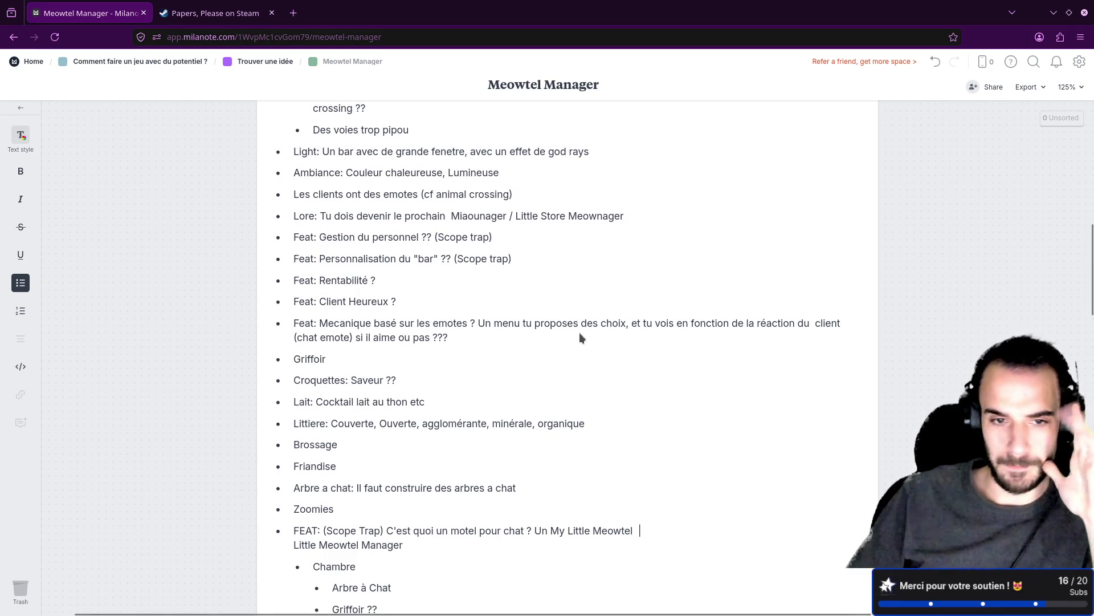
scroll(579, 331, up, 3)
key(Escape)
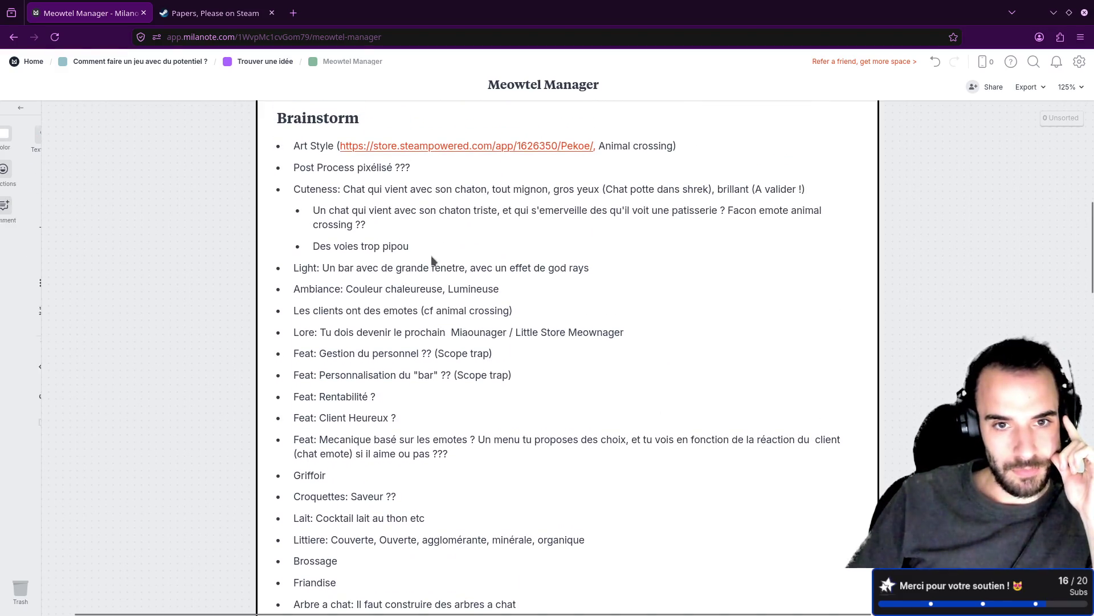
click(321, 332)
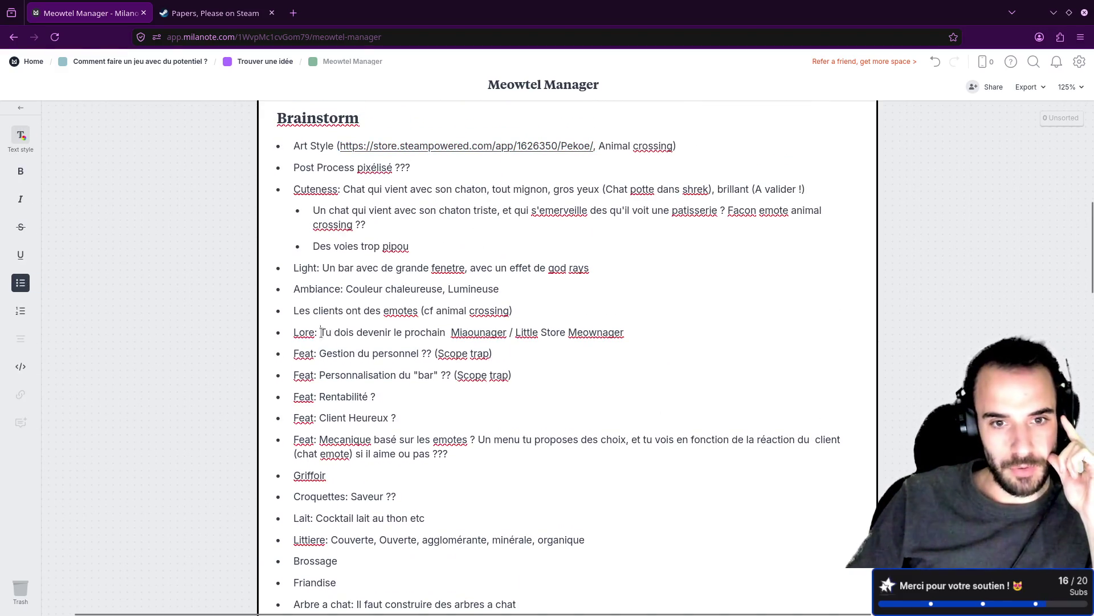
drag(321, 332, 625, 333)
click(609, 349)
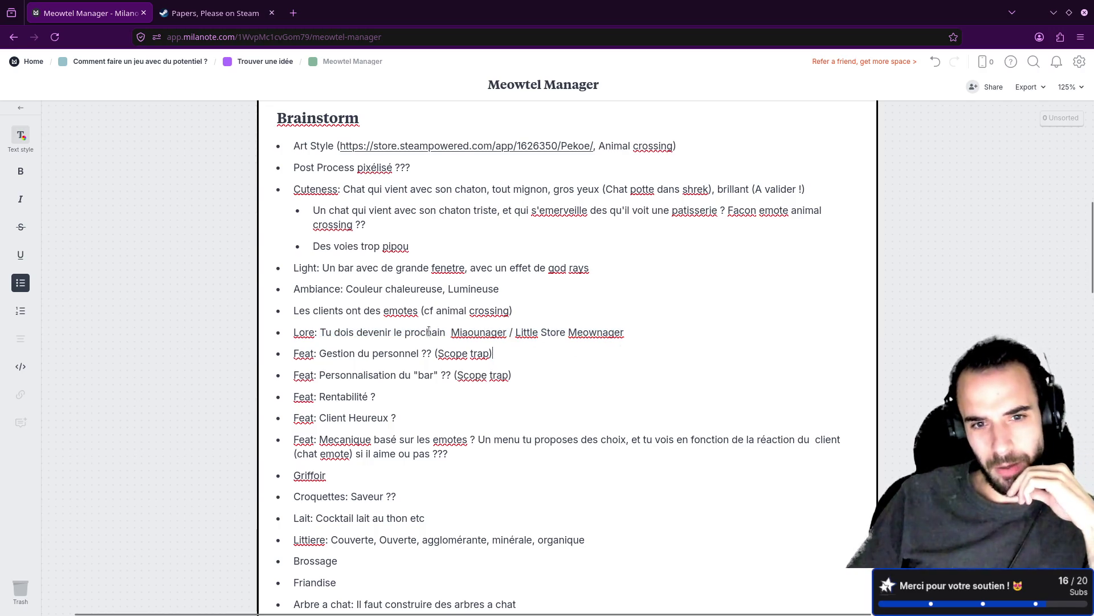
double_click(478, 331)
scroll(570, 322, up, 5)
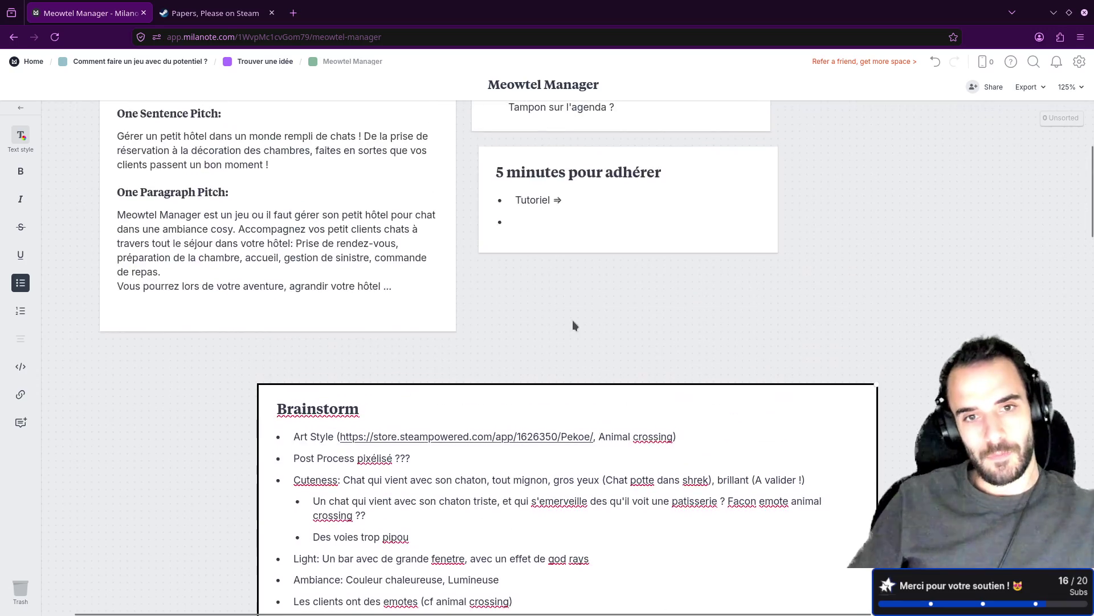
scroll(574, 323, up, 3)
After 'Tutoriel ⇒', write 'ton manager par a la retraite, et il t'explique toutes les mecaniques'.
click(573, 371)
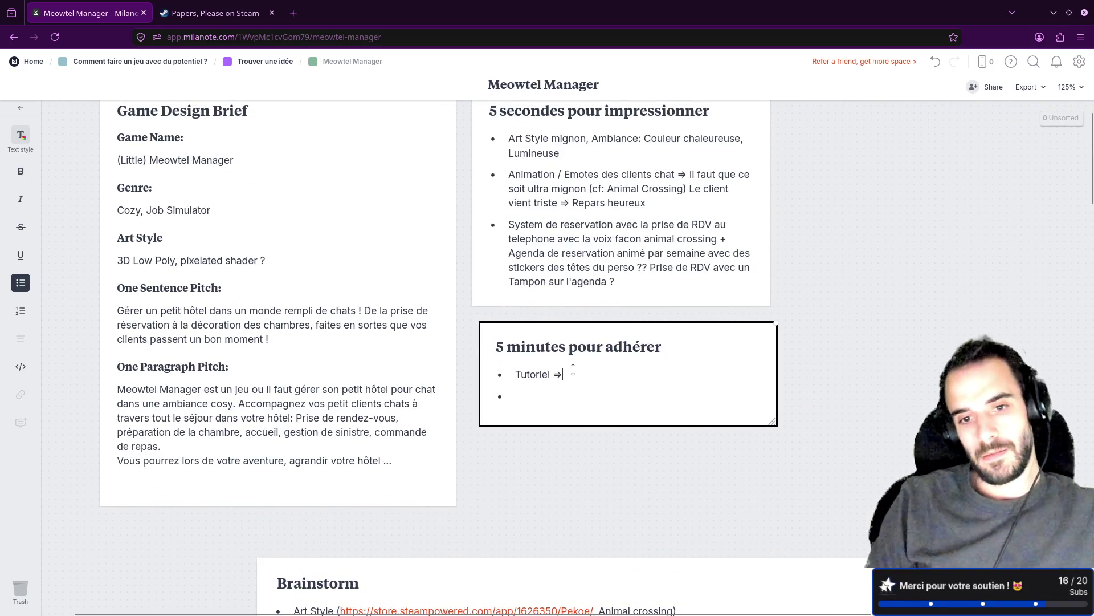
text(C'est ton)
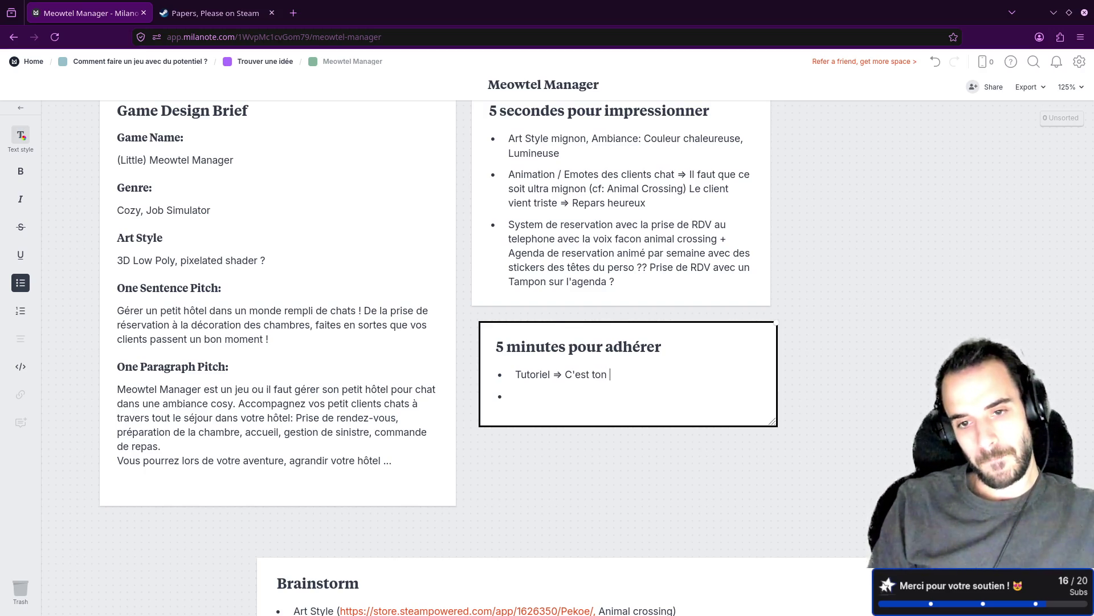
key(BackSpace)
key(BackSpace)
key(BackSpace)
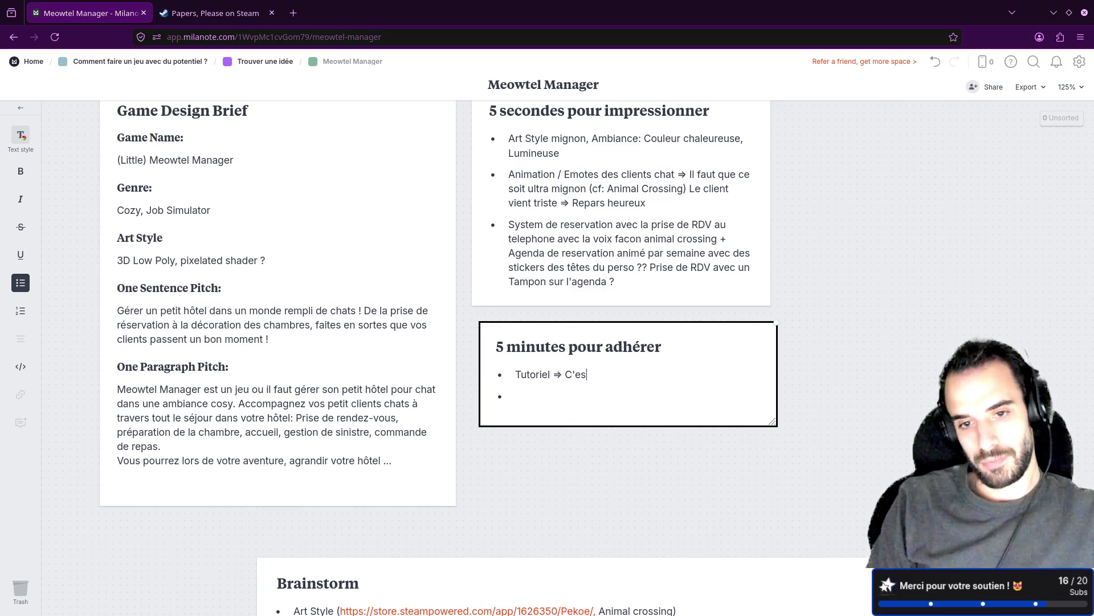
key(BackSpace)
key(BackSpace)
key(BackSpace)
text(ton mi)
key(BackSpace)
text(anager par a la retrait)
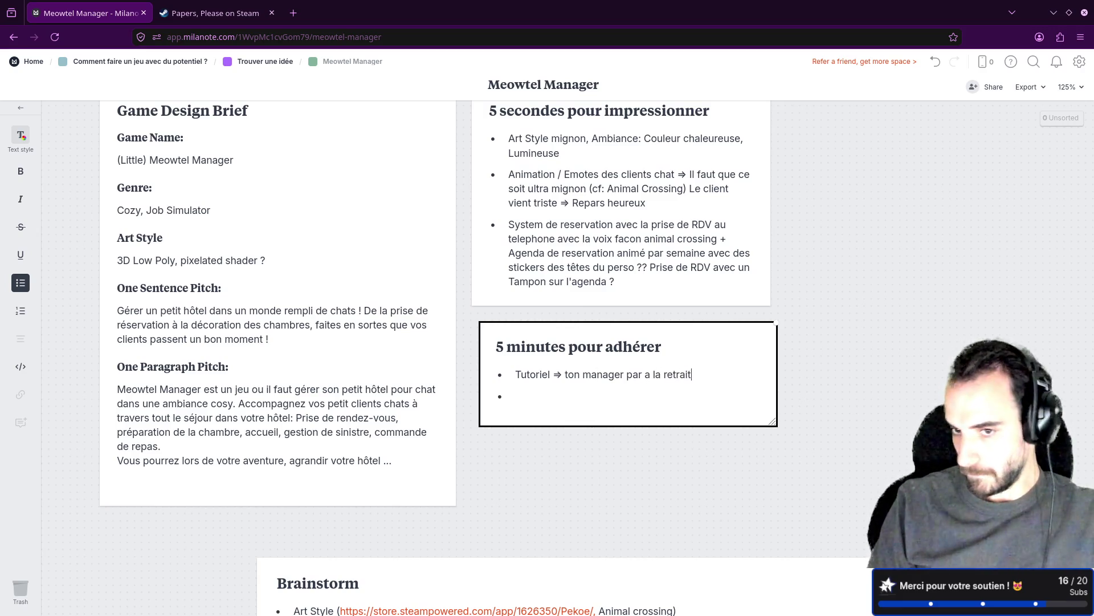
text(e, et il t'explique )
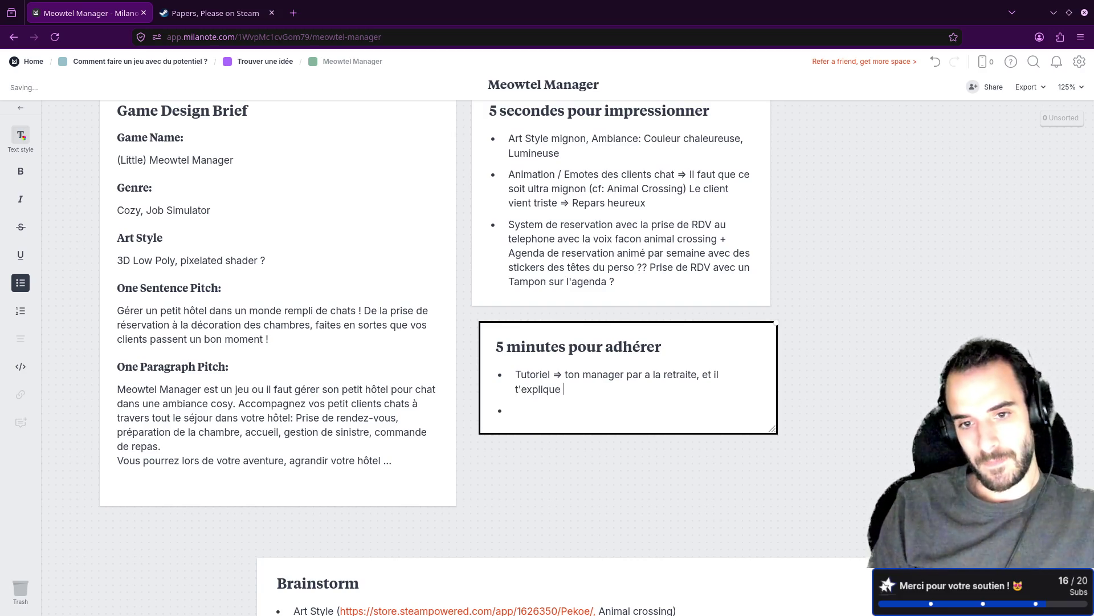
text(toutes les )
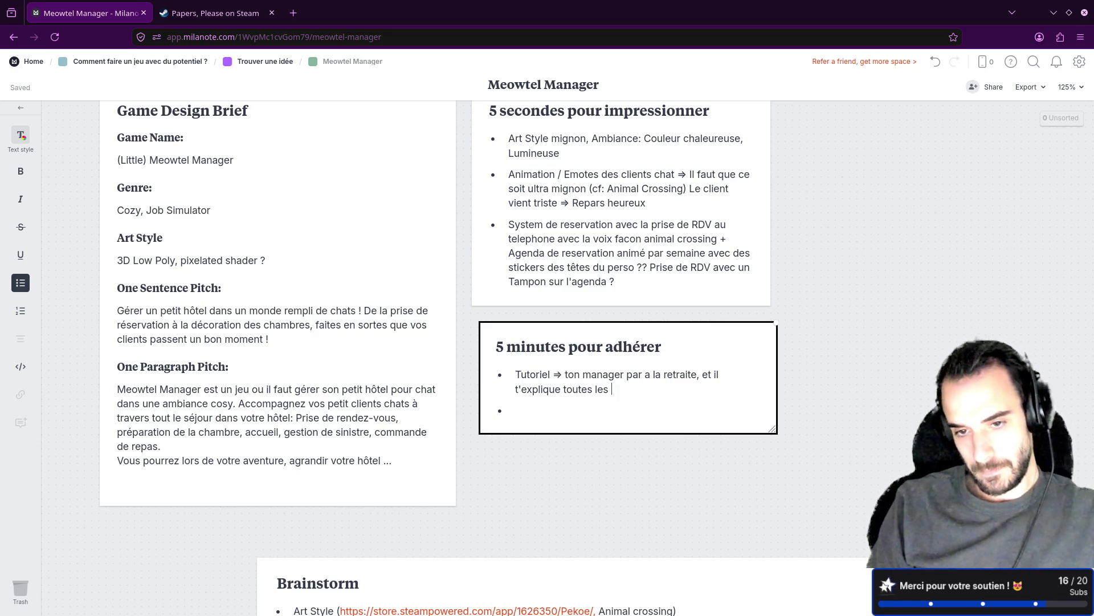
text(mecaniques)
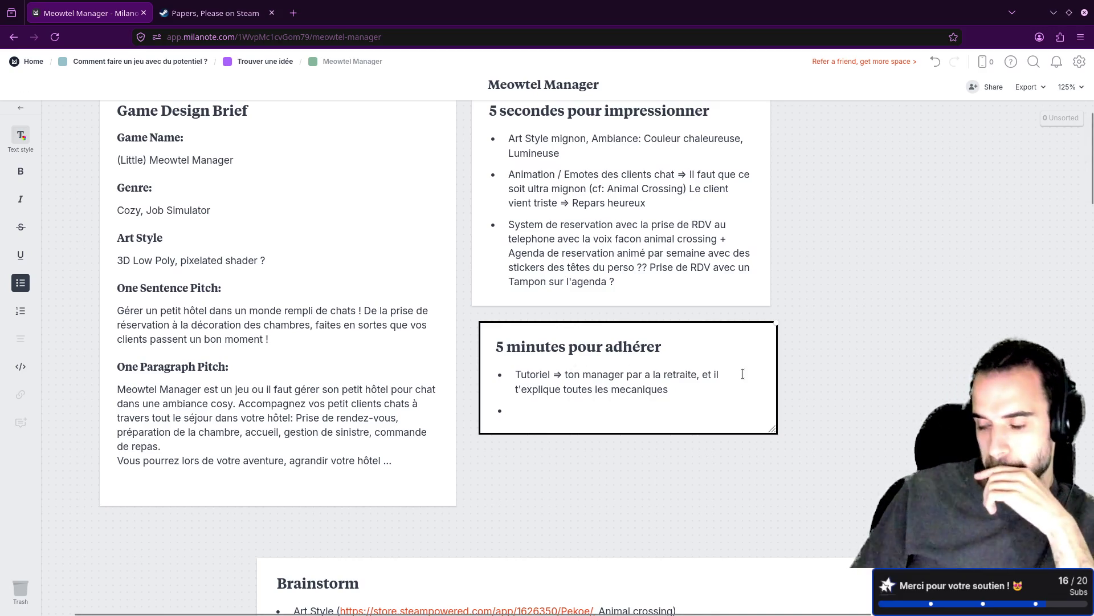
key(Down)
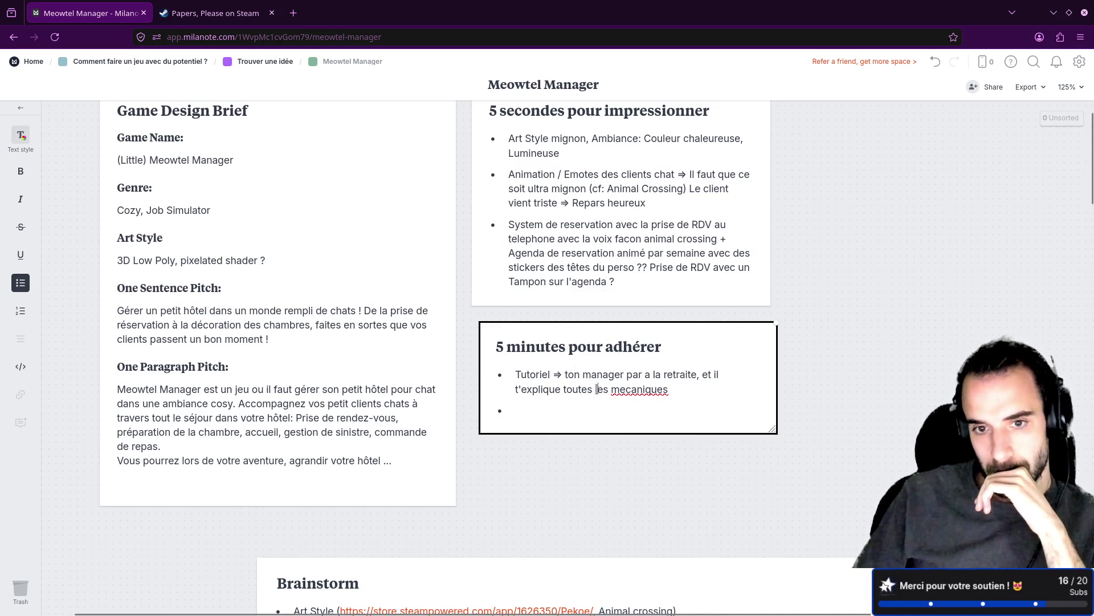
Correct 'mecaniques' to 'mécaniques' using the spelling suggestion.
right_click(627, 389)
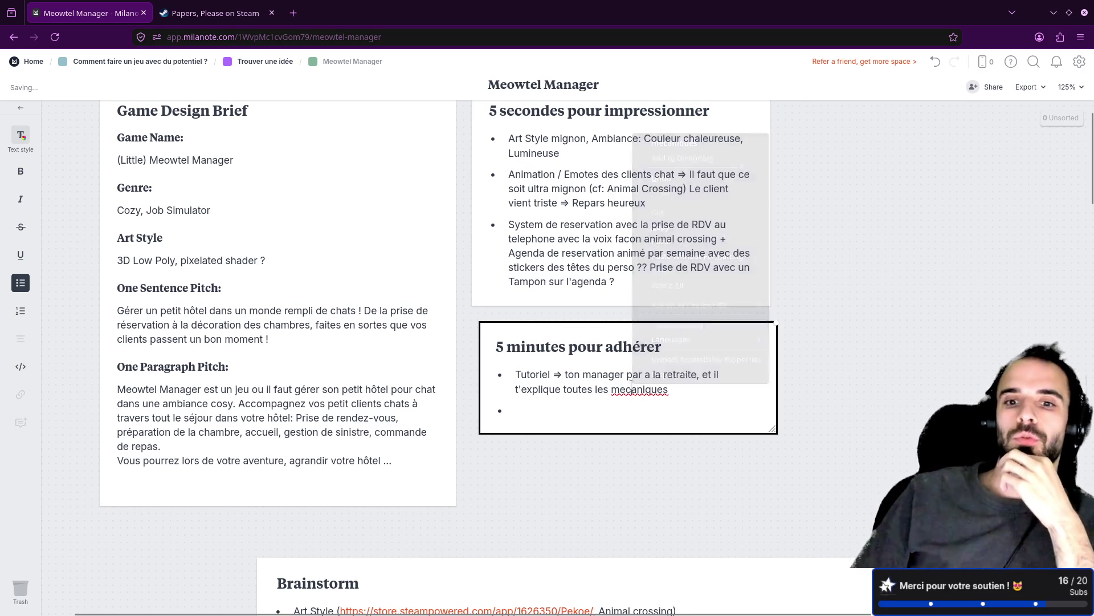
click(703, 145)
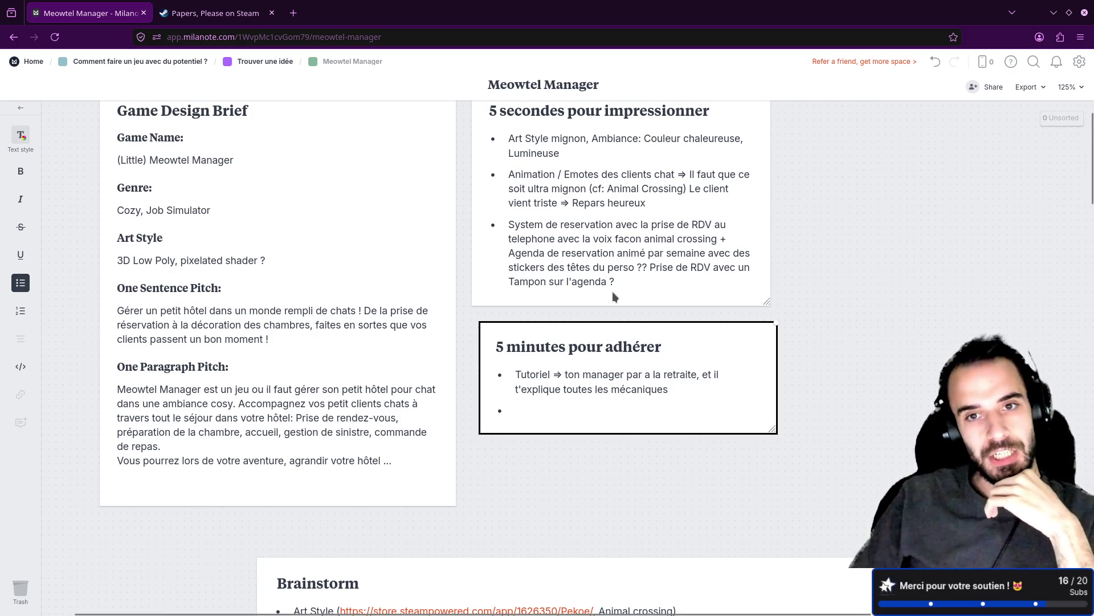
scroll(609, 324, up, 1)
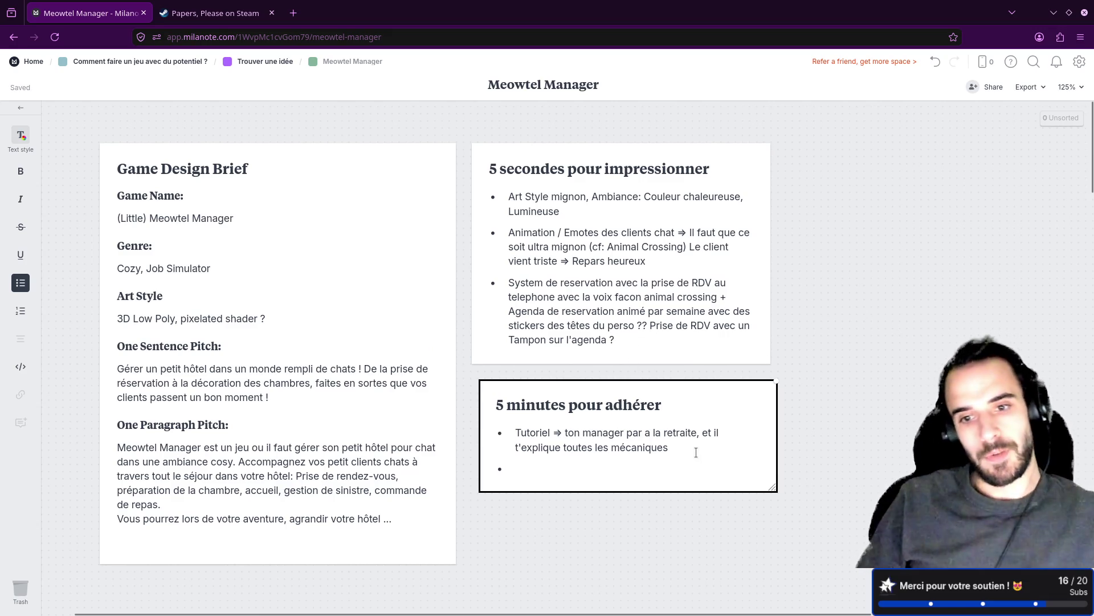
text(: Prise)
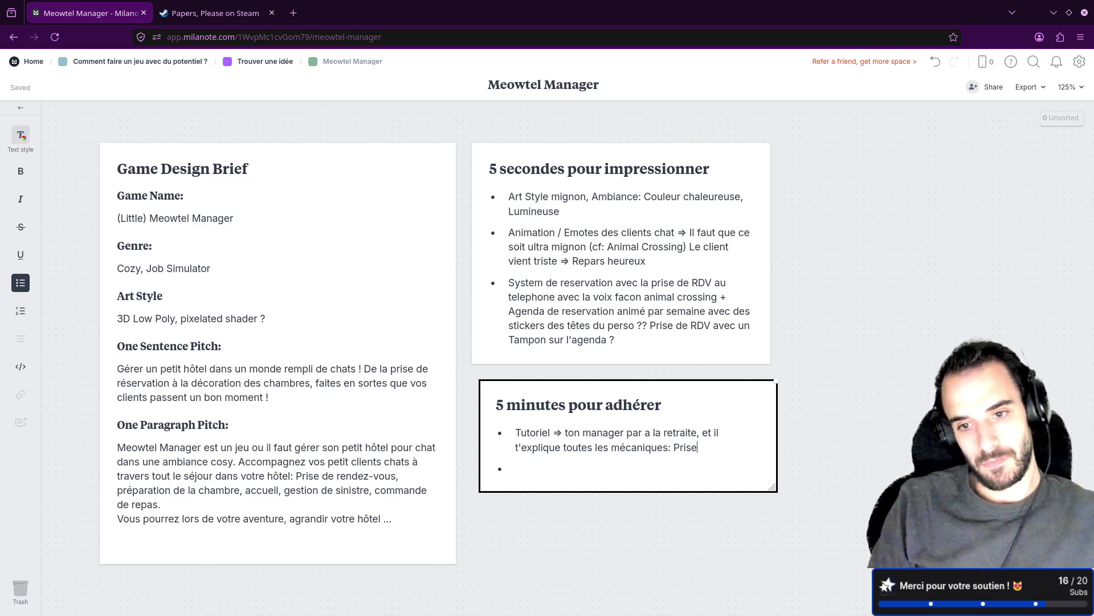
key(BackSpace)
key(BackSpace)
key(BackSpace)
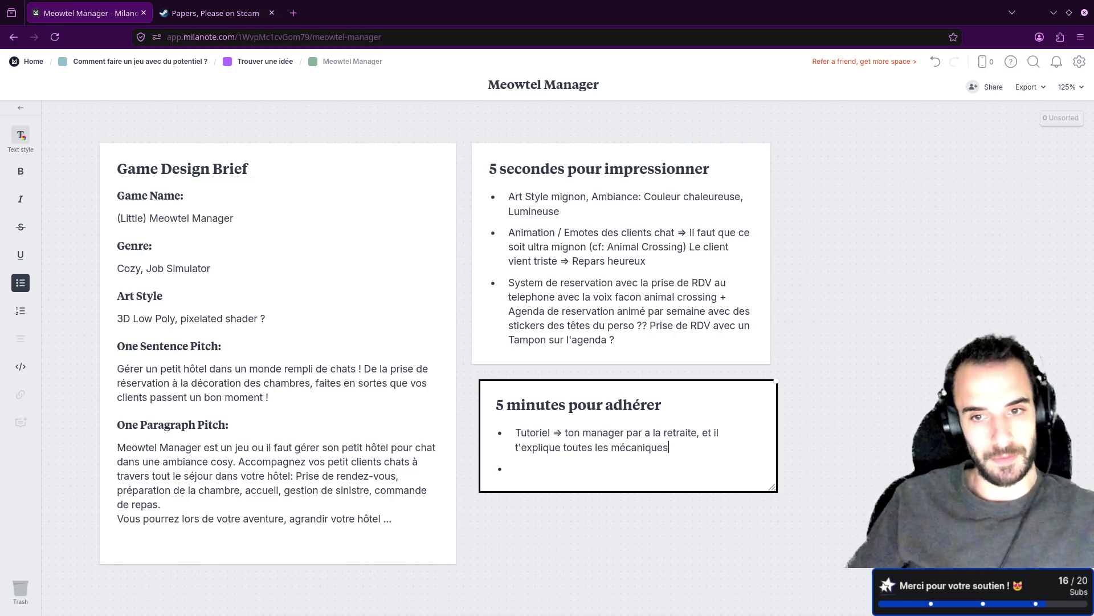
click(200, 502)
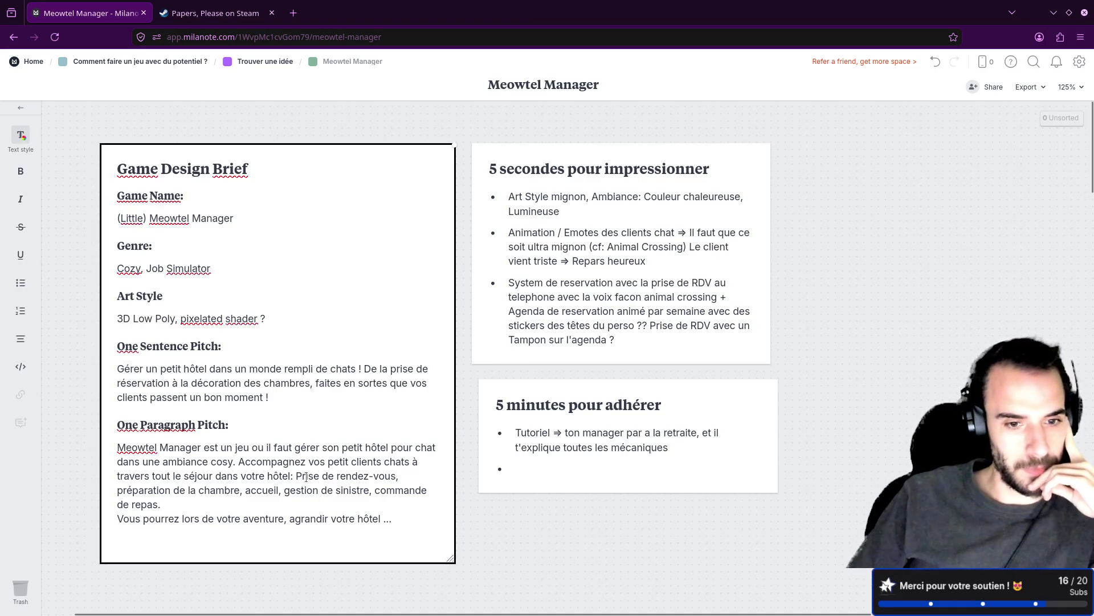
click(244, 519)
click(403, 492)
click(576, 464)
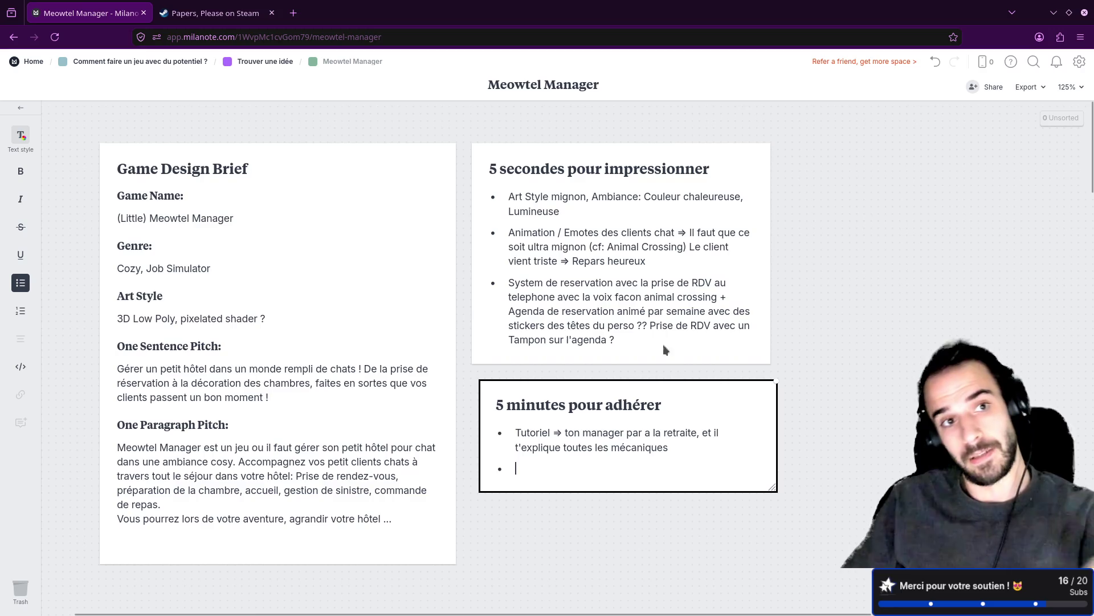
click(211, 13)
Search the Steam store for 'leaf it alone' and open its store page.
click(678, 120)
text(leaf it alone)
key(Return)
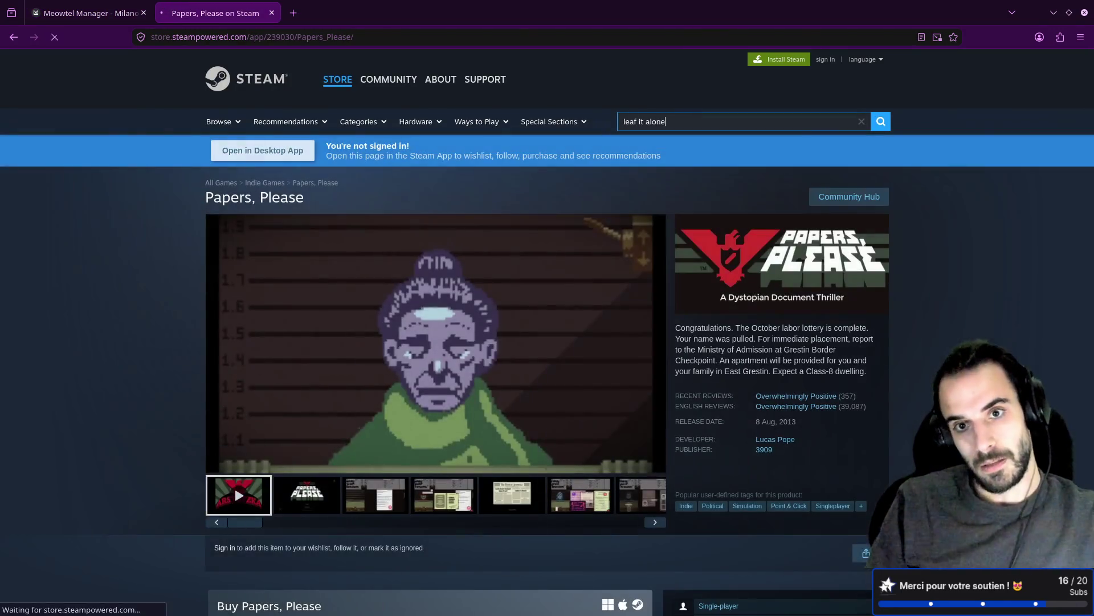
click(278, 265)
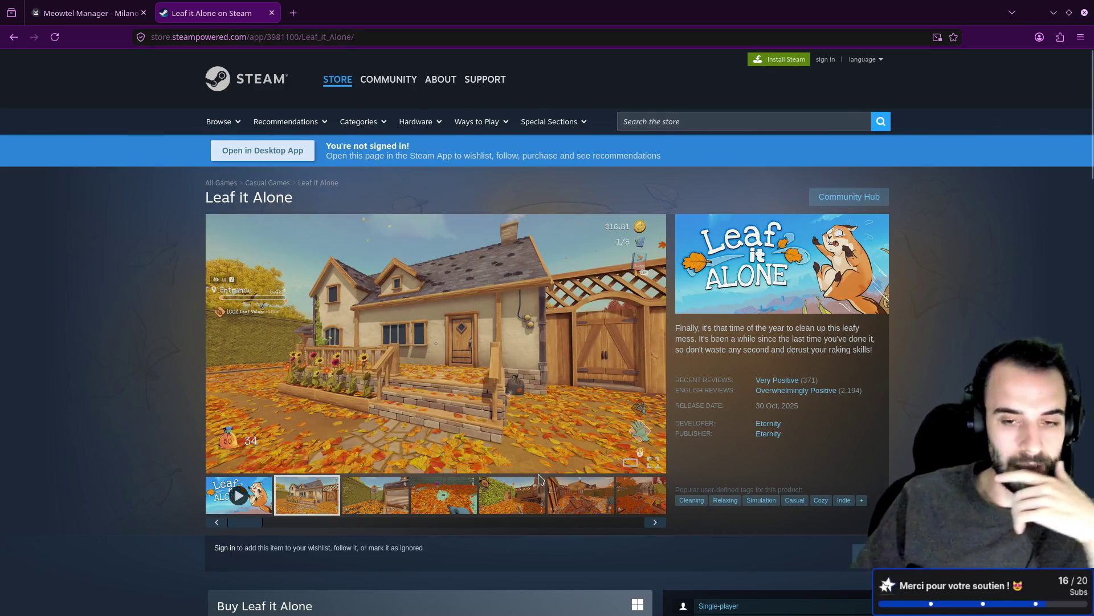
View a Leaf it Alone screenshot full screen, then return to the Meowtel Manager board.
scroll(507, 450, down, 2)
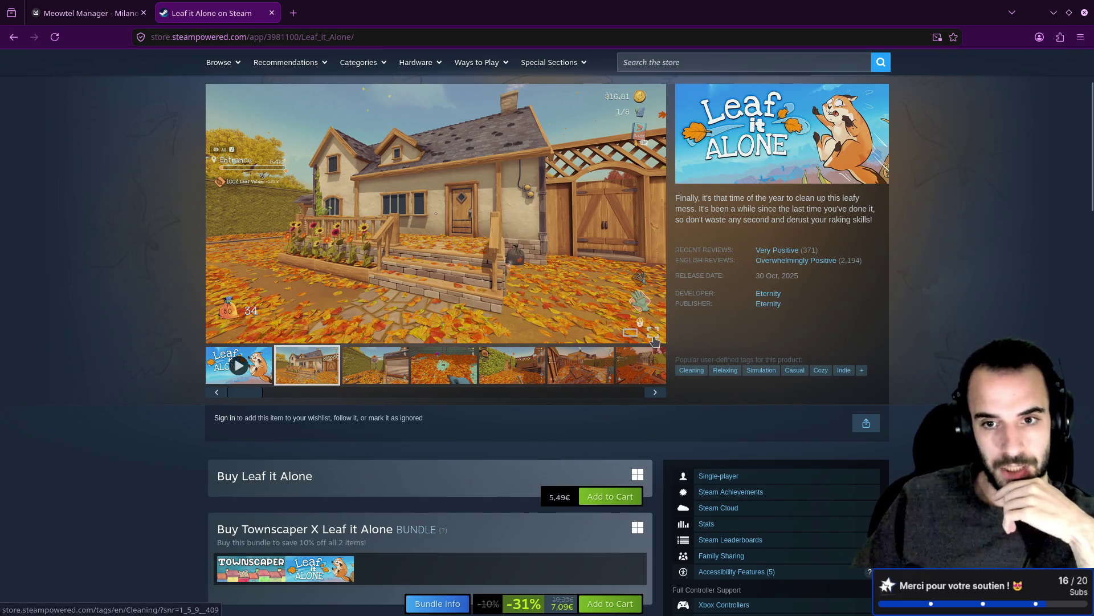
click(653, 331)
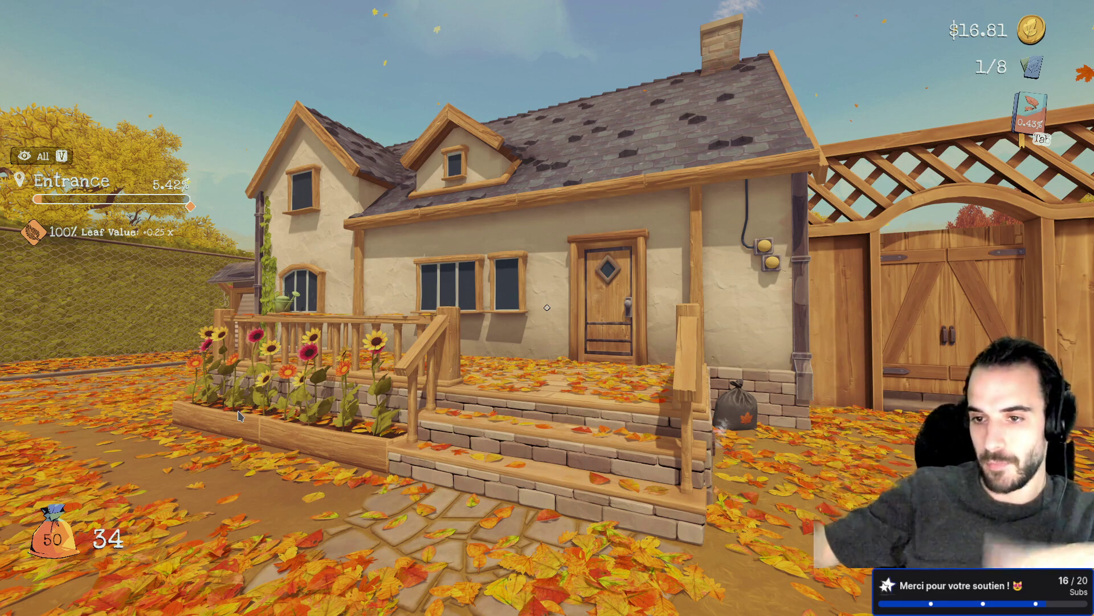
mouse_move(246, 449)
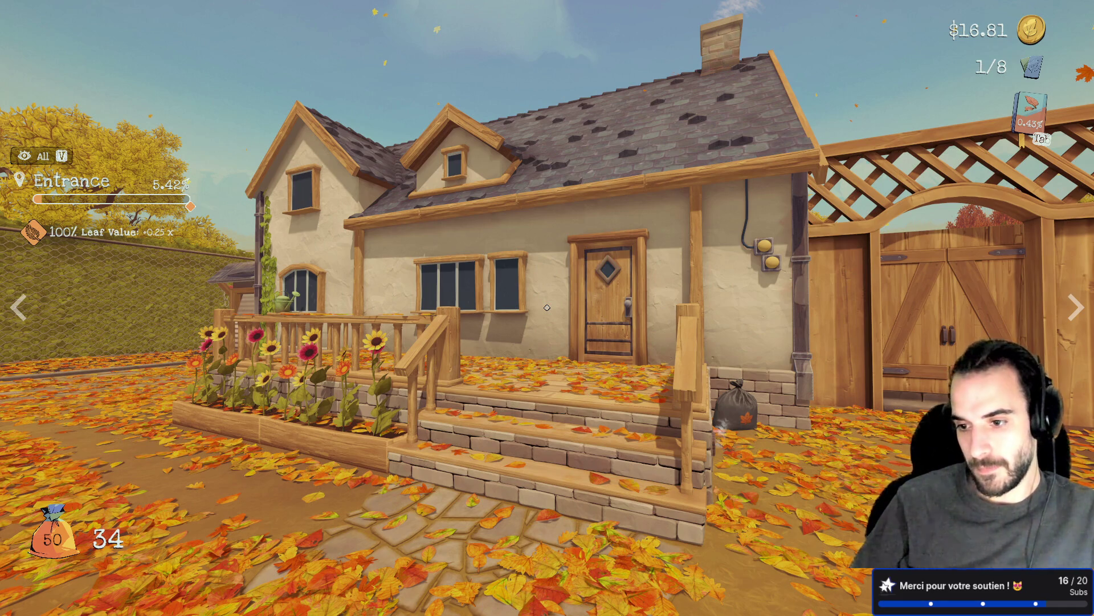
key(Escape)
click(88, 13)
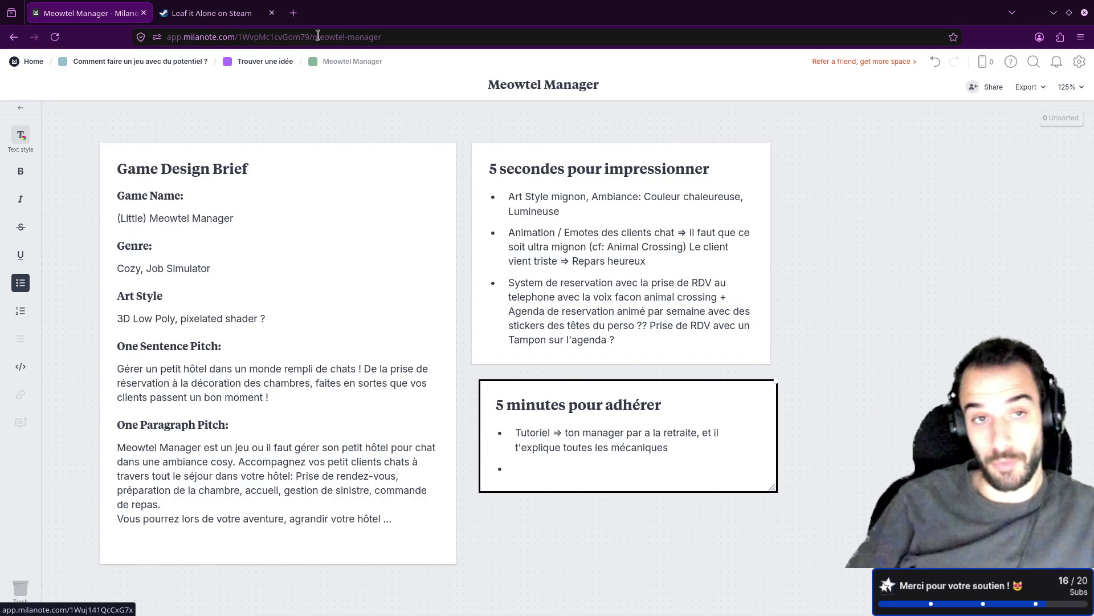
click(293, 13)
Go to gamalytic.com and open its Games List of all released games.
text(gama)
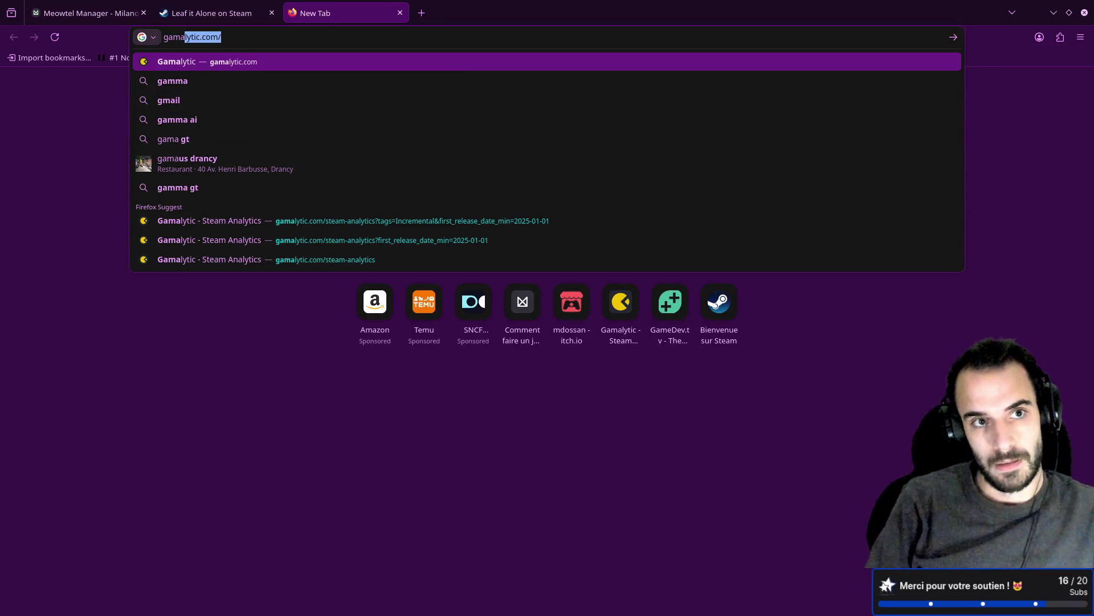
key(Return)
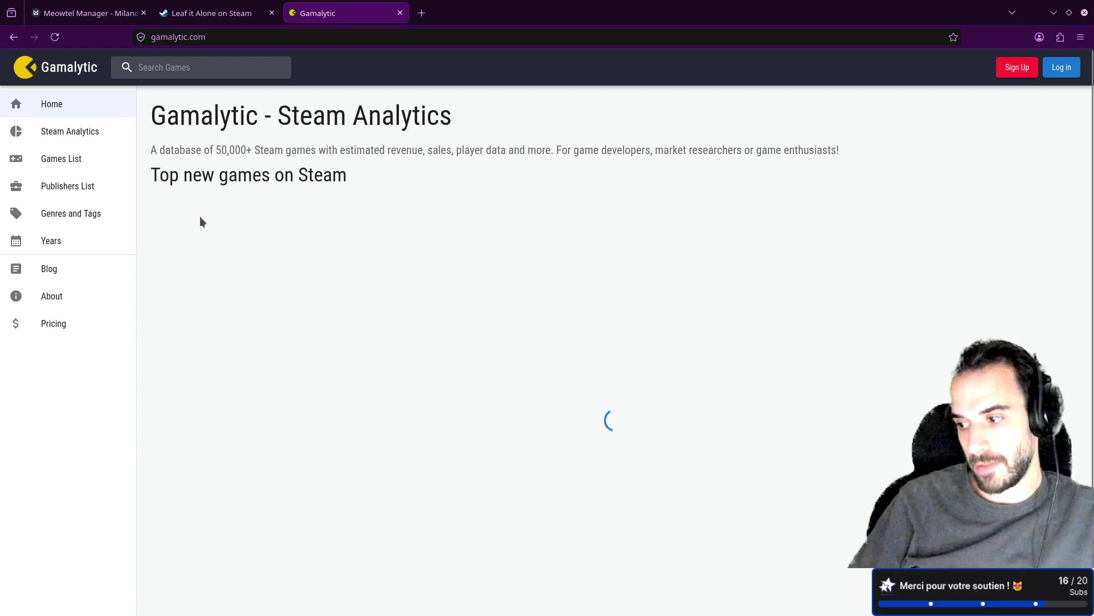
click(65, 162)
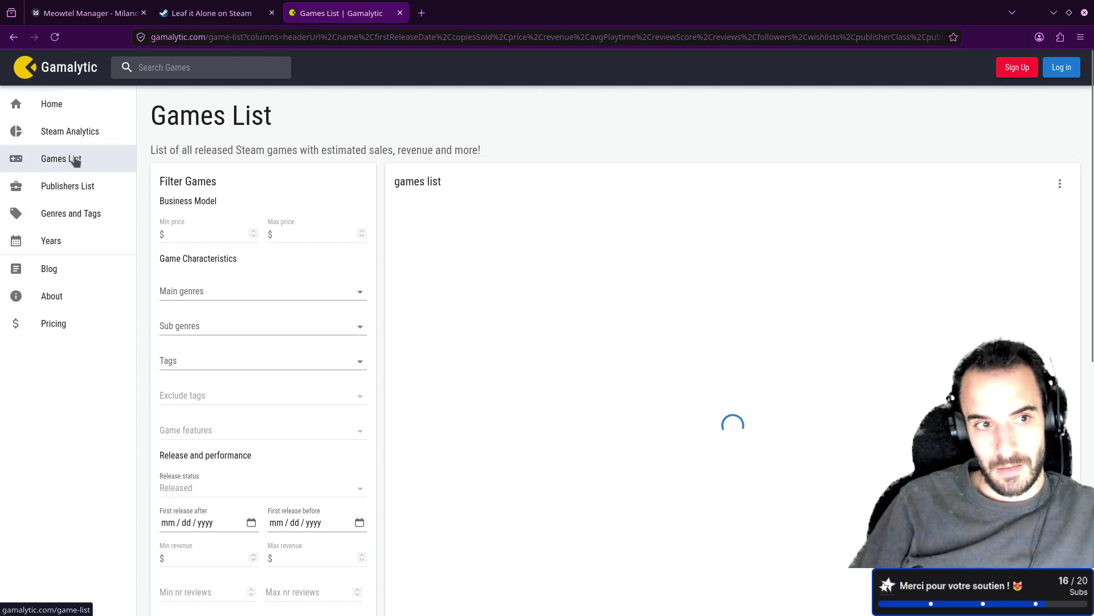
scroll(218, 296, down, 3)
Filter the Games List to games with the Cozy tag.
click(199, 231)
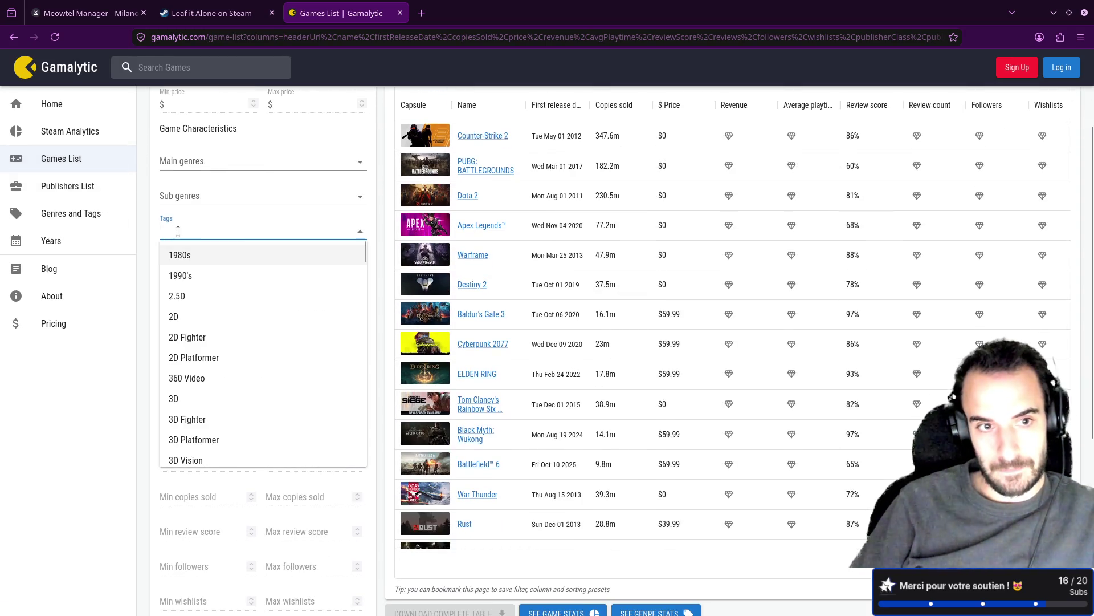
text(cozy)
key(Return)
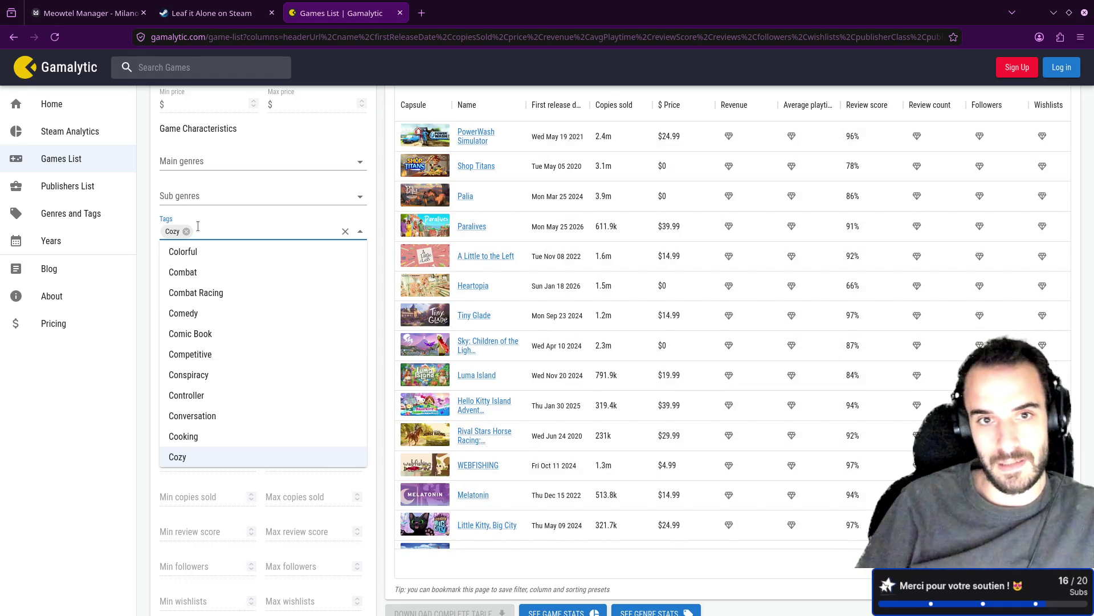
click(135, 465)
click(165, 394)
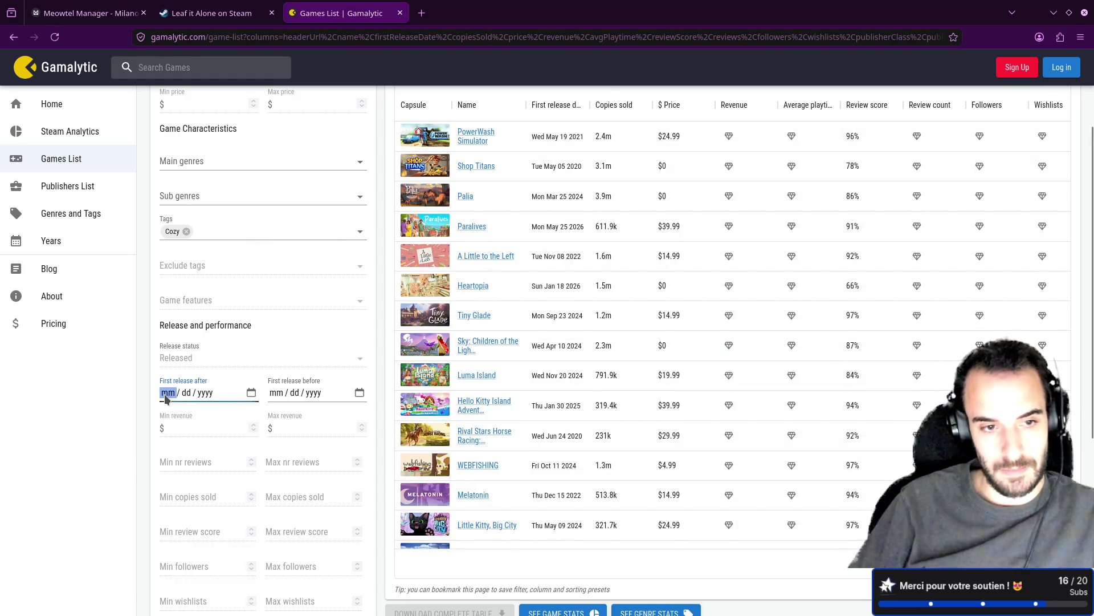
Limit Cozy games to Job Simulator titles released after 01/01/2025, sort by copies sold, open Leaf it Alone.
text(01 / 01 / 2025)
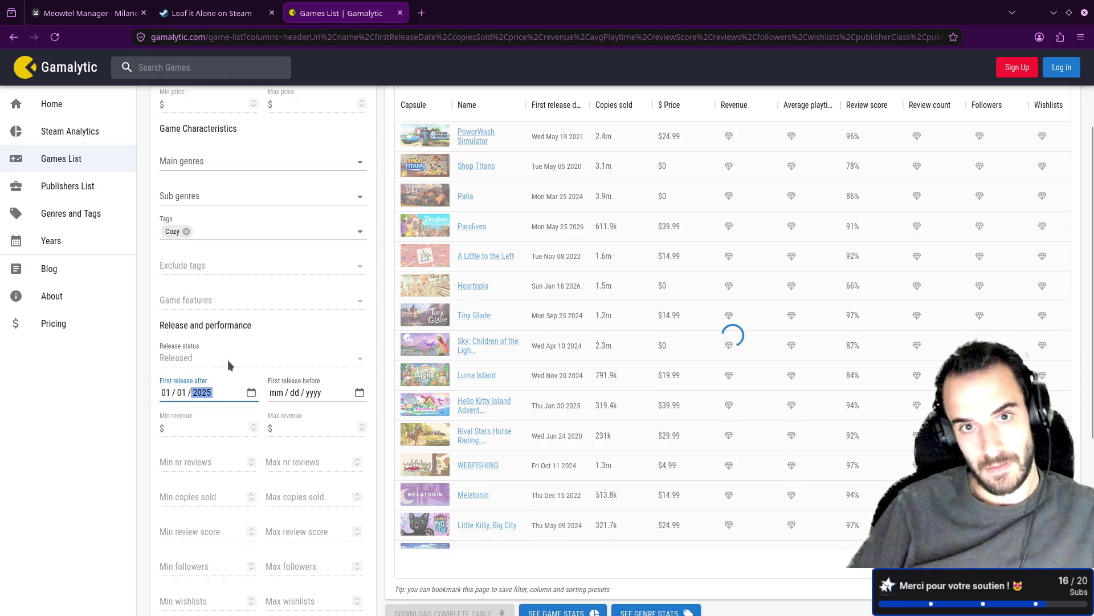
scroll(496, 388, up, 2)
scroll(498, 394, down, 2)
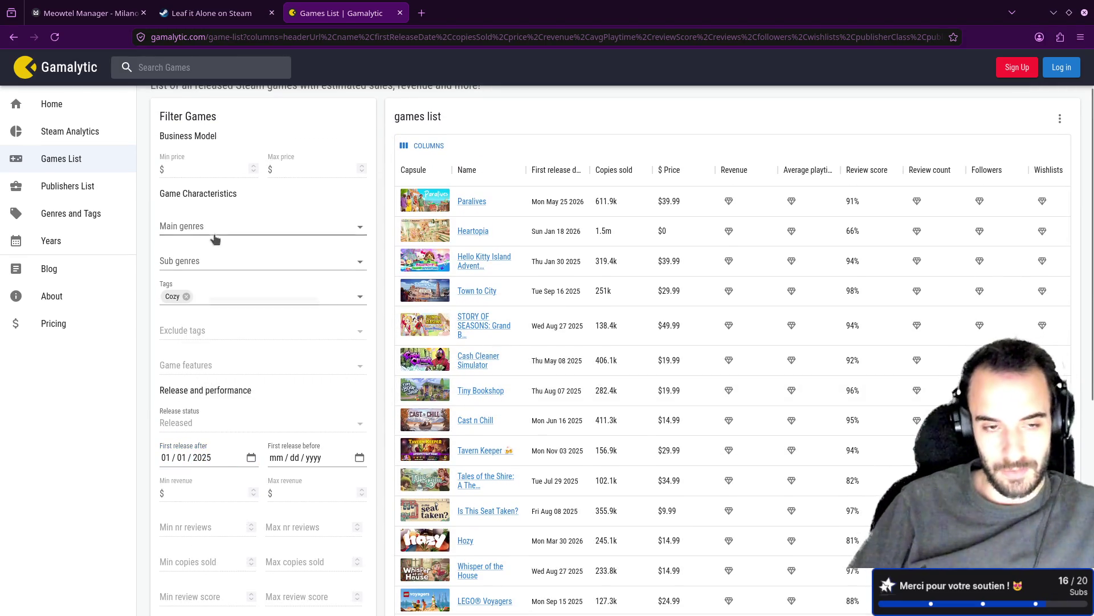
click(219, 295)
text(job sim)
key(Return)
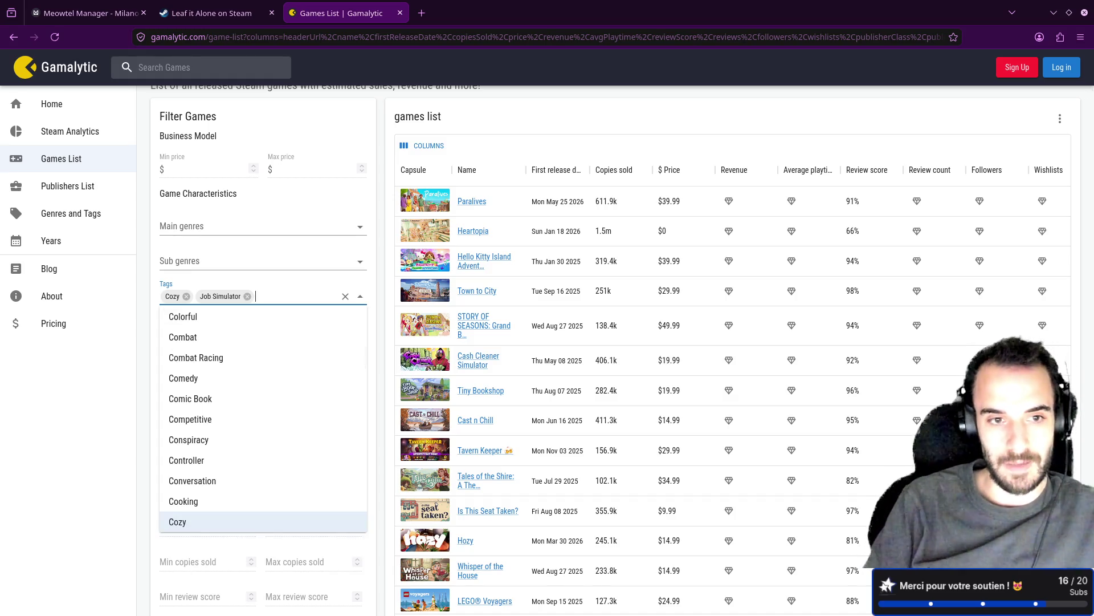
click(339, 187)
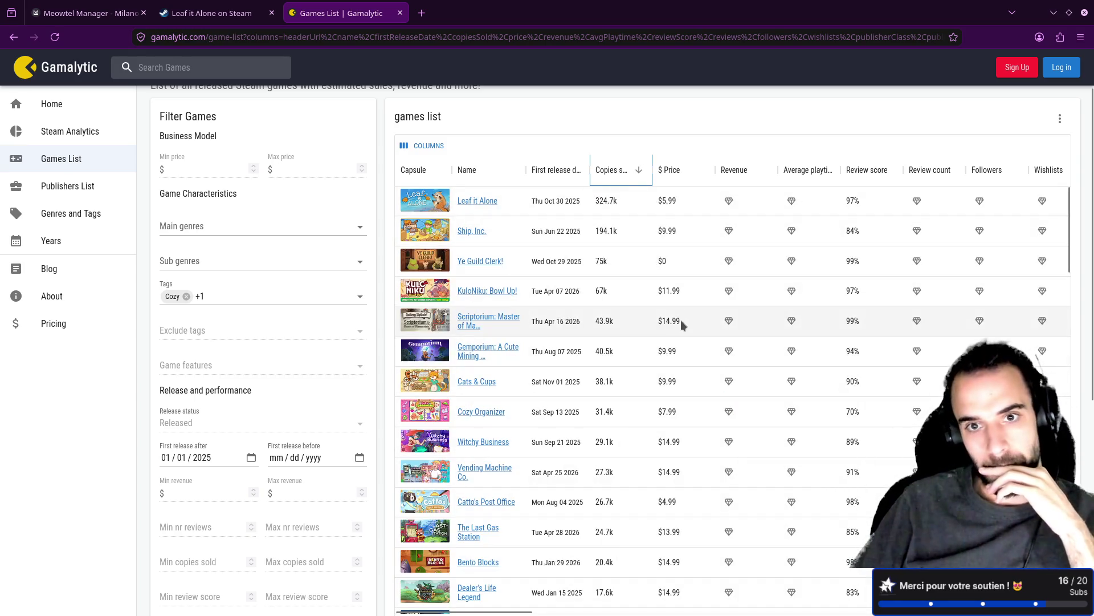
click(542, 346)
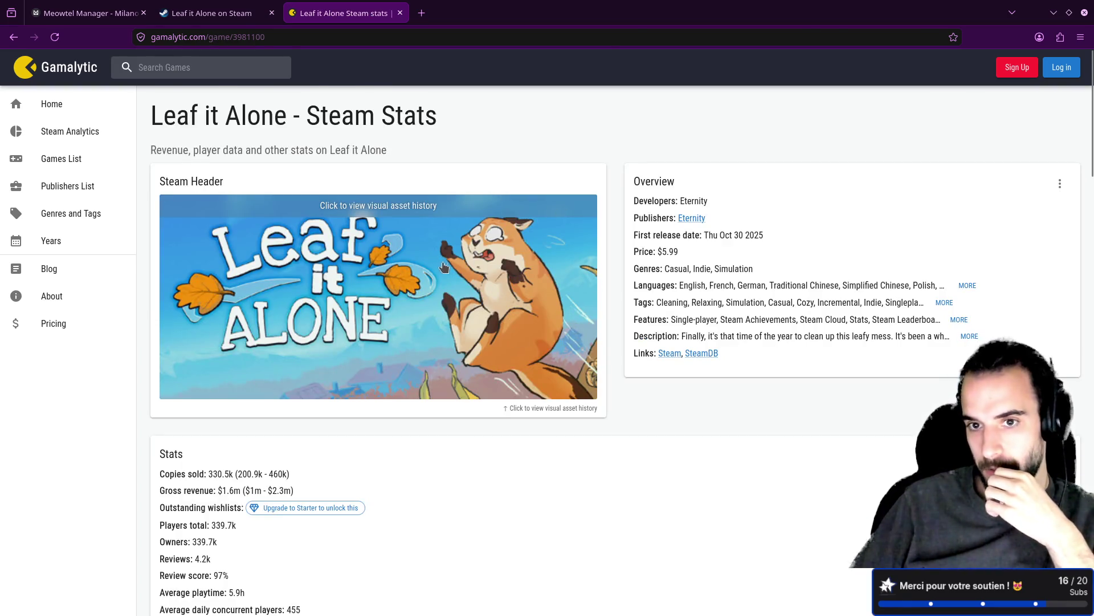
Go back to the filtered Cozy games list, then switch to the Leaf it Alone Steam page.
key(alt+Left)
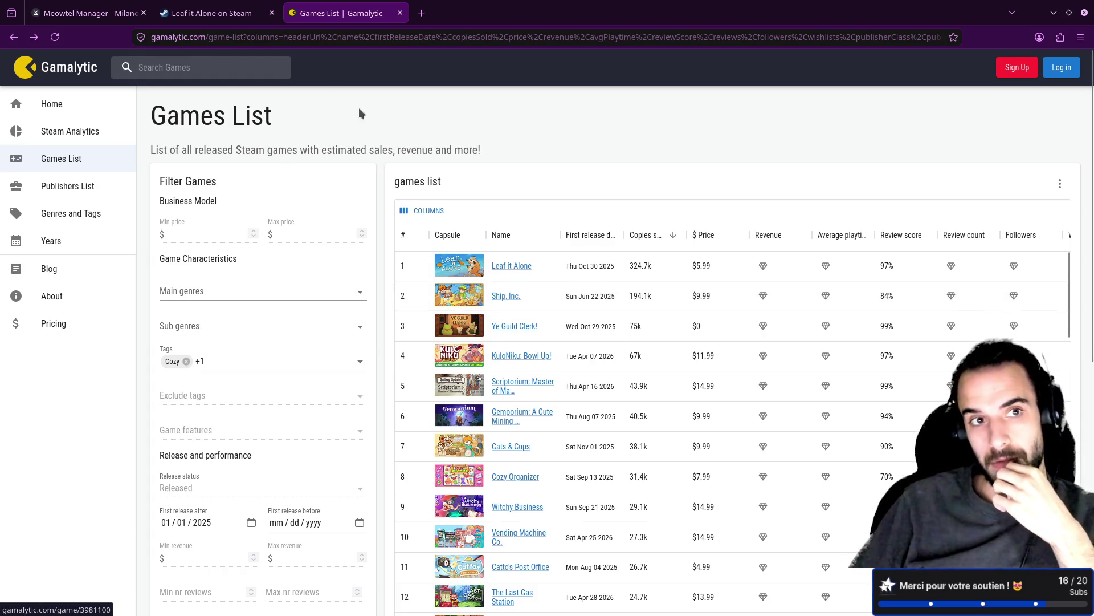
click(211, 12)
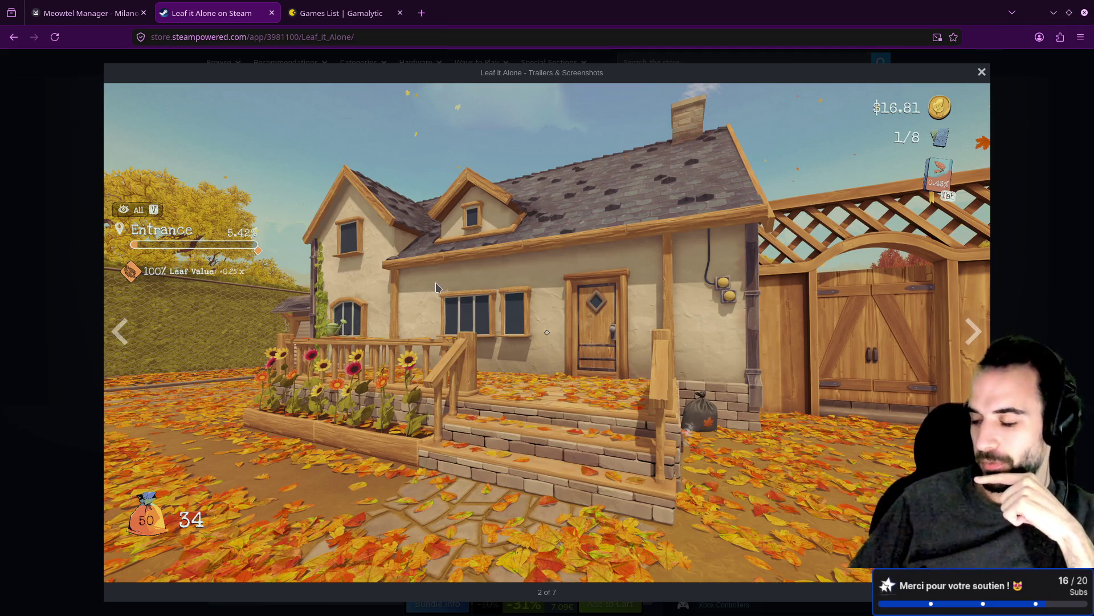
Browse every Leaf it Alone screenshot, then pause the trailer at 0:07 and close the viewer.
click(975, 332)
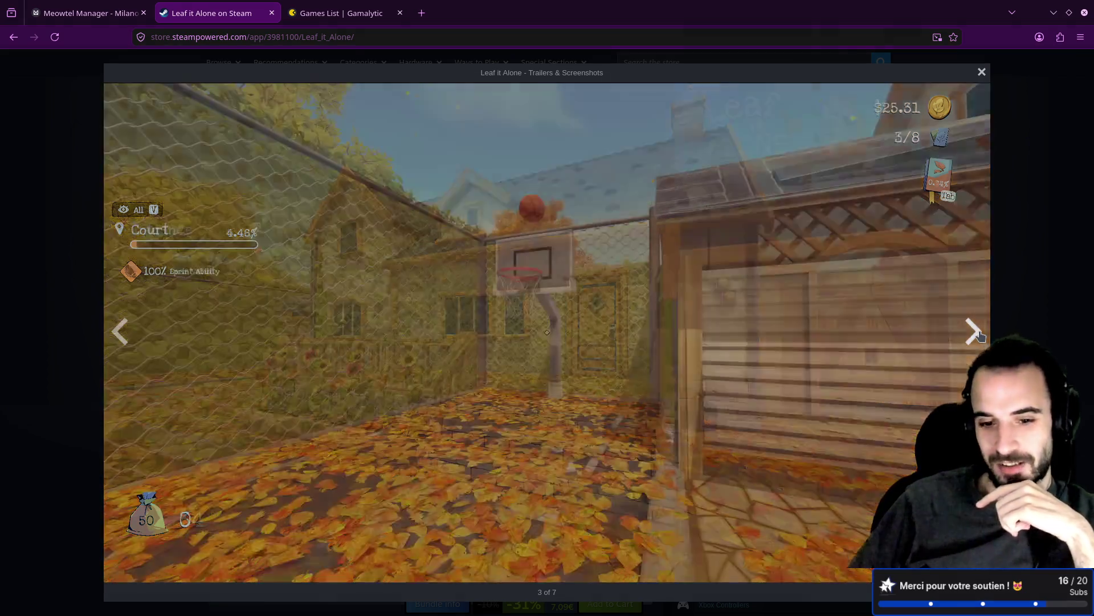
click(977, 334)
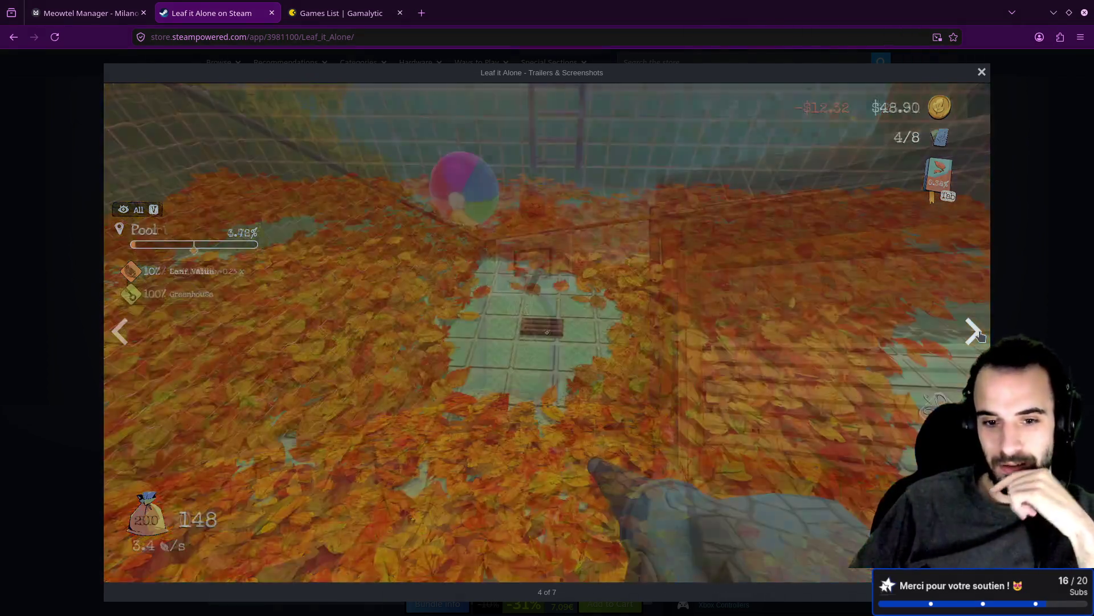
click(976, 334)
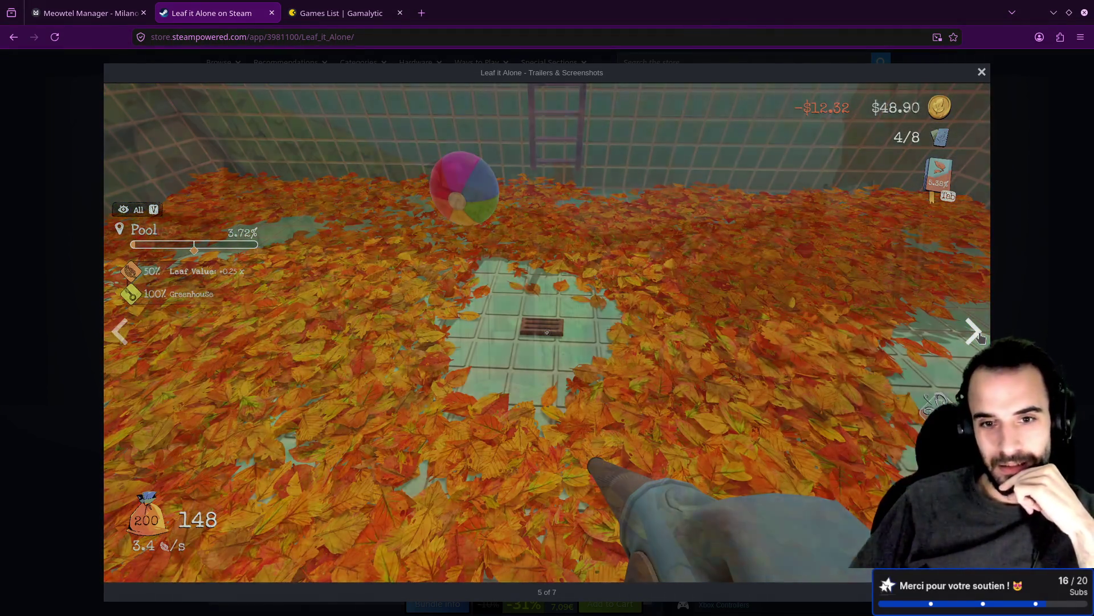
click(976, 333)
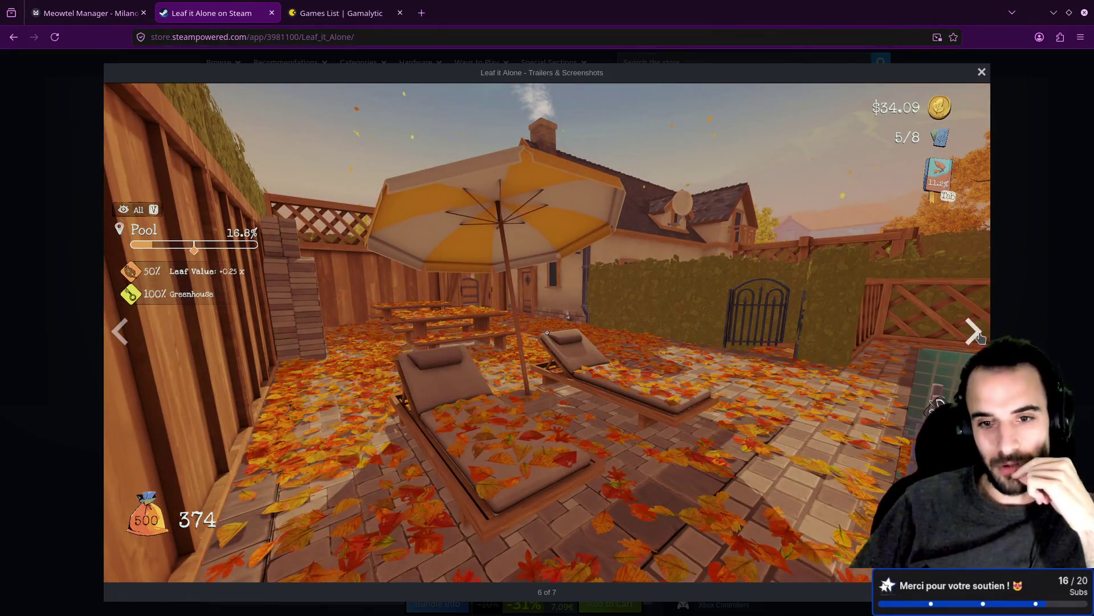
click(976, 334)
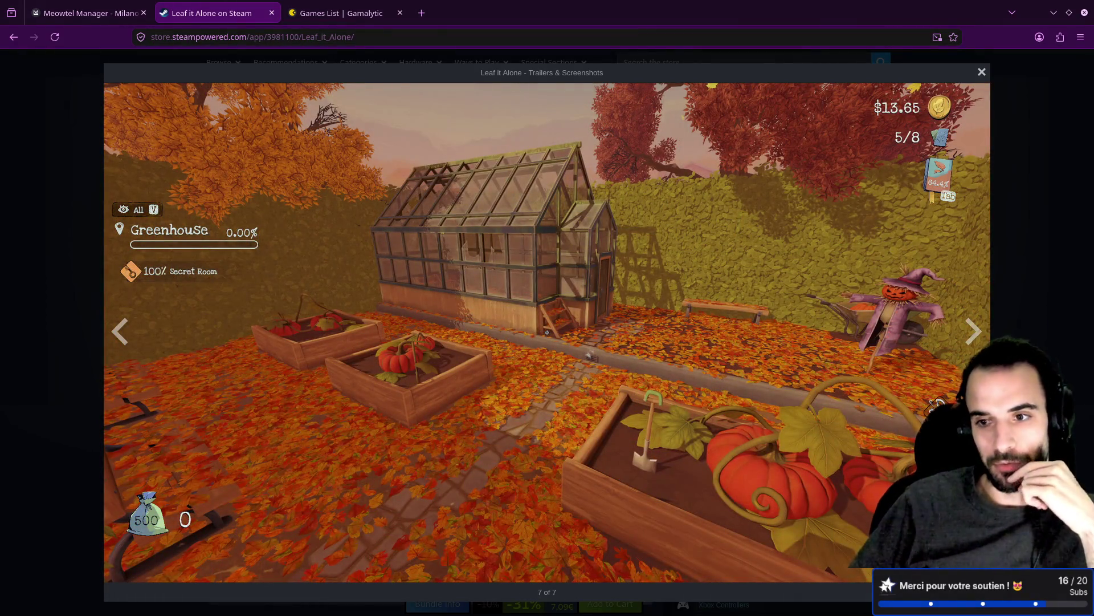
click(974, 333)
click(973, 333)
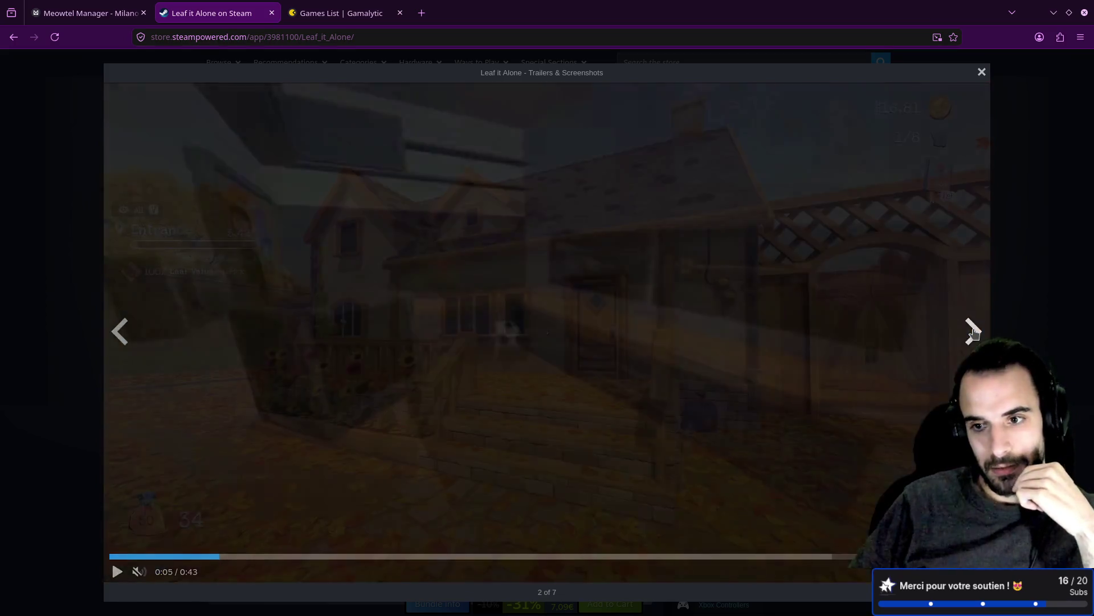
click(114, 342)
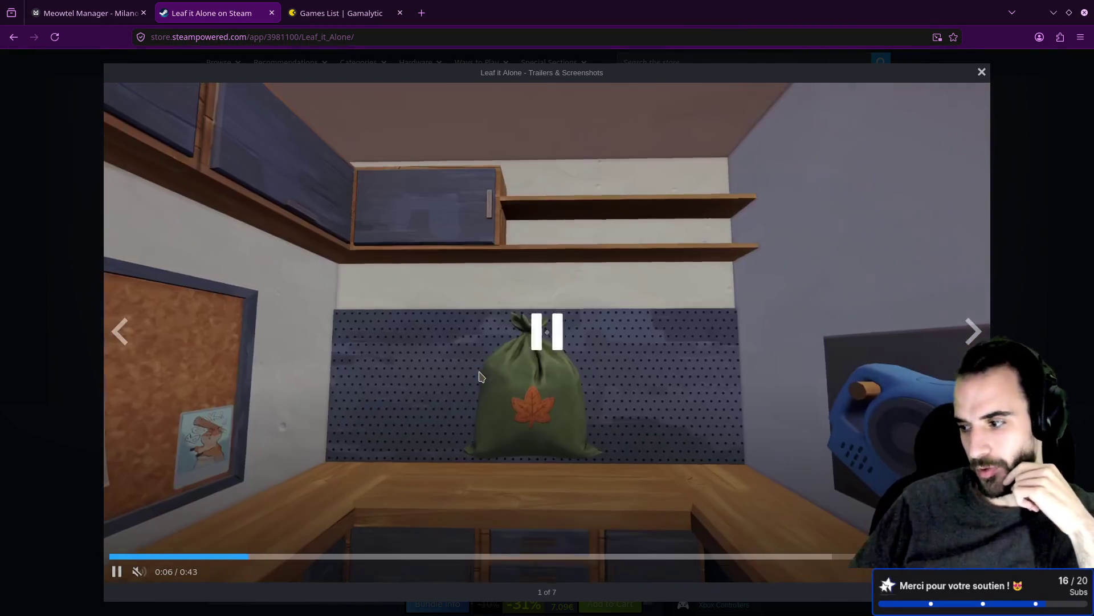
click(481, 376)
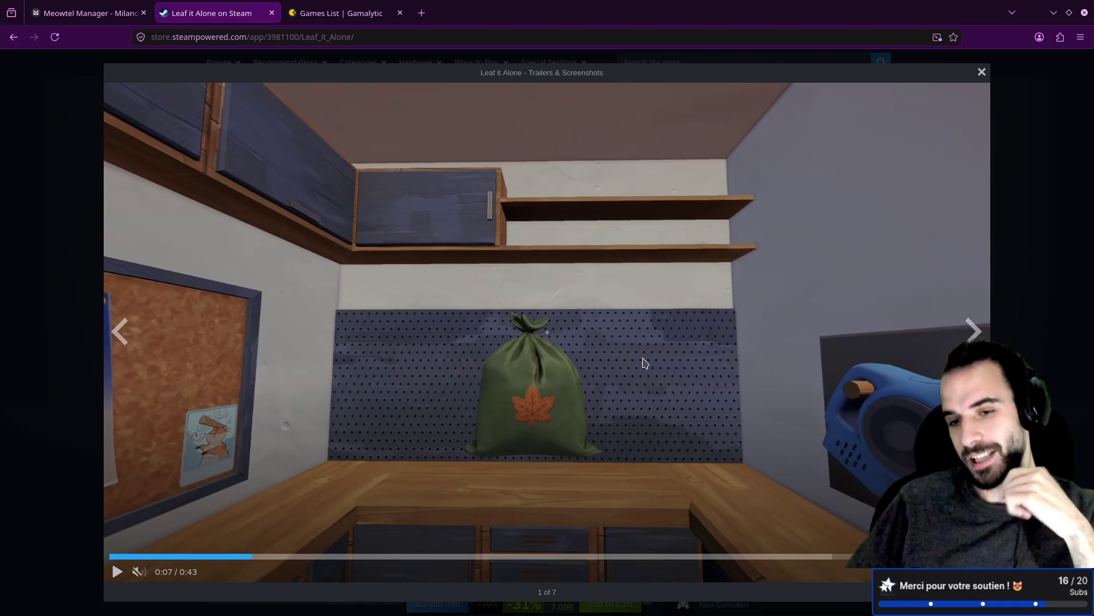
key(Escape)
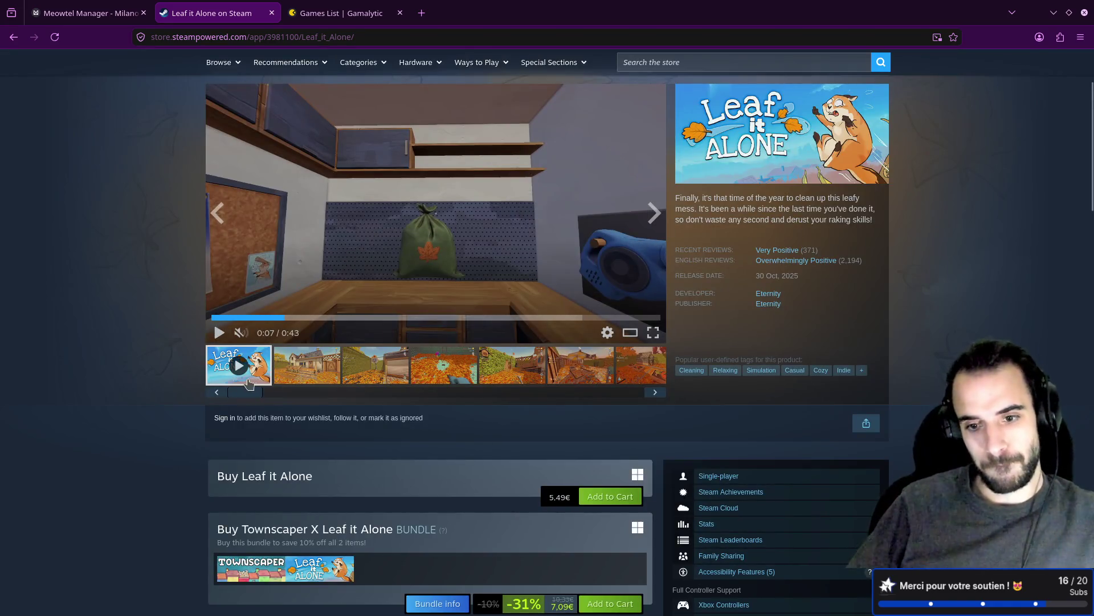
Scroll the Leaf it Alone page down to the customer reviews and back to the top, then return to Milanote.
scroll(250, 381, down, 8)
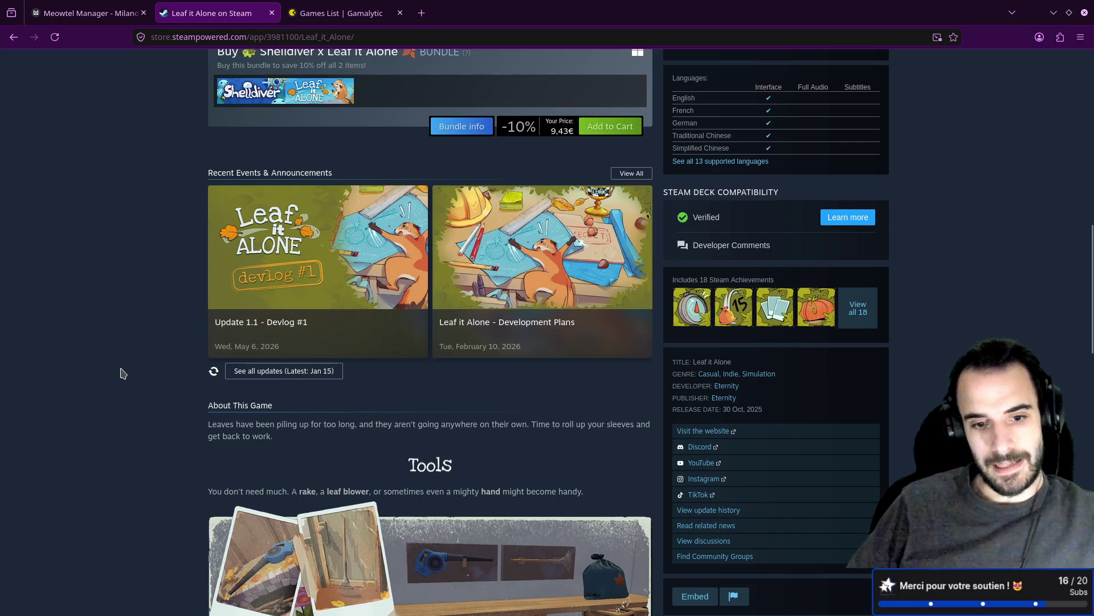
scroll(129, 368, down, 3)
scroll(129, 367, up, 2)
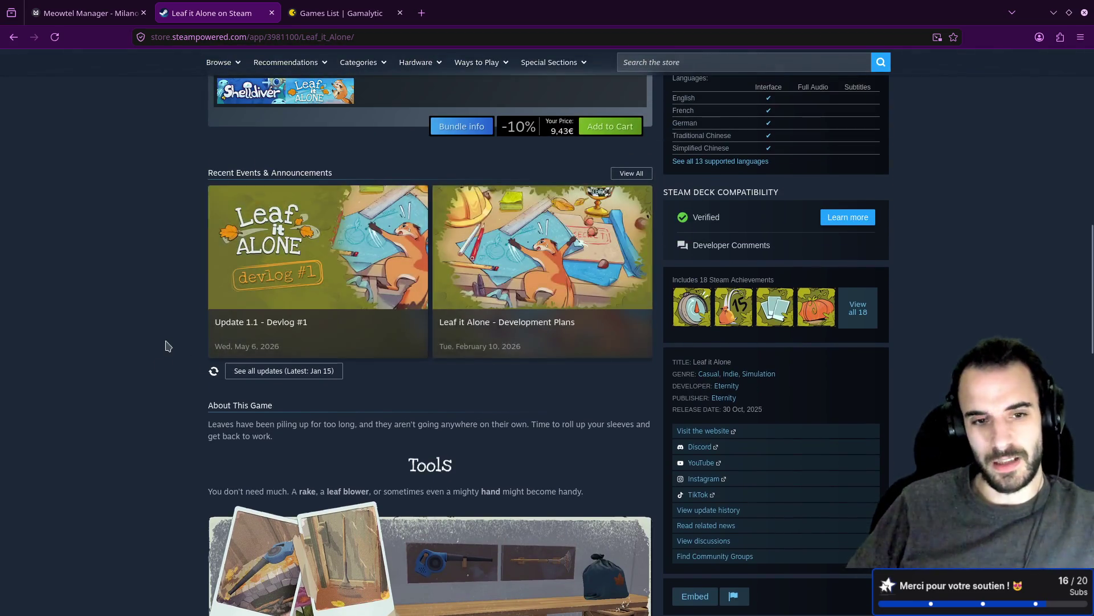
scroll(167, 345, down, 7)
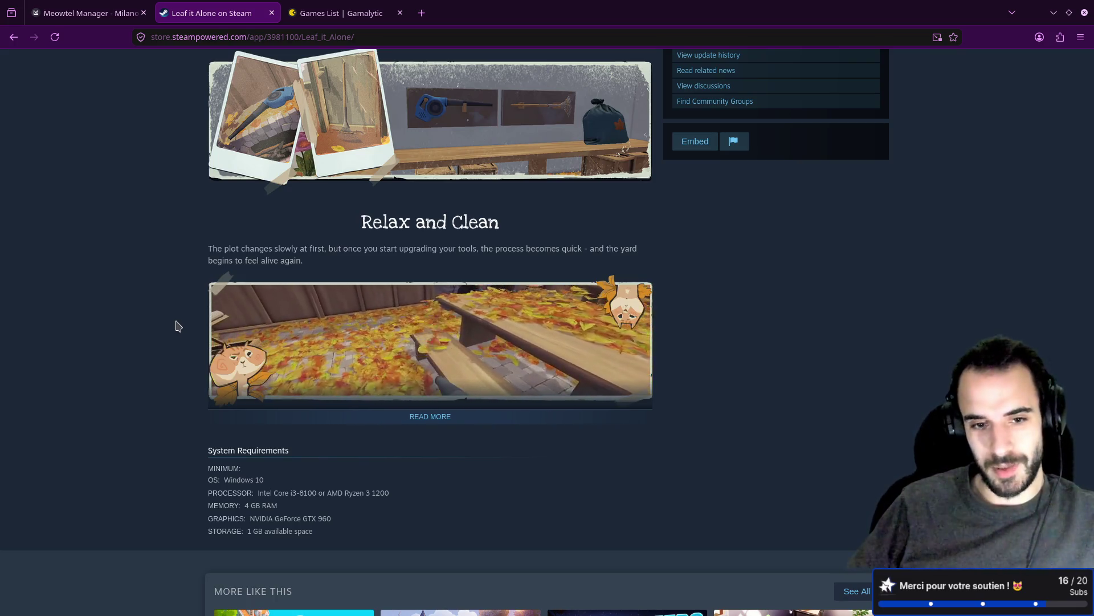
scroll(178, 326, down, 4)
scroll(177, 326, down, 8)
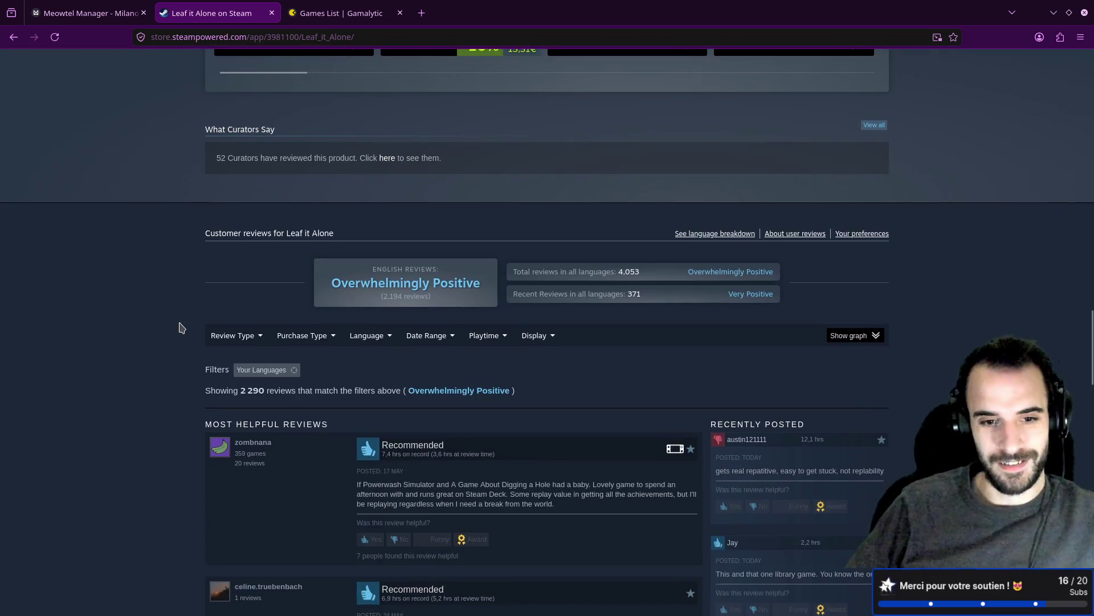
key(Home)
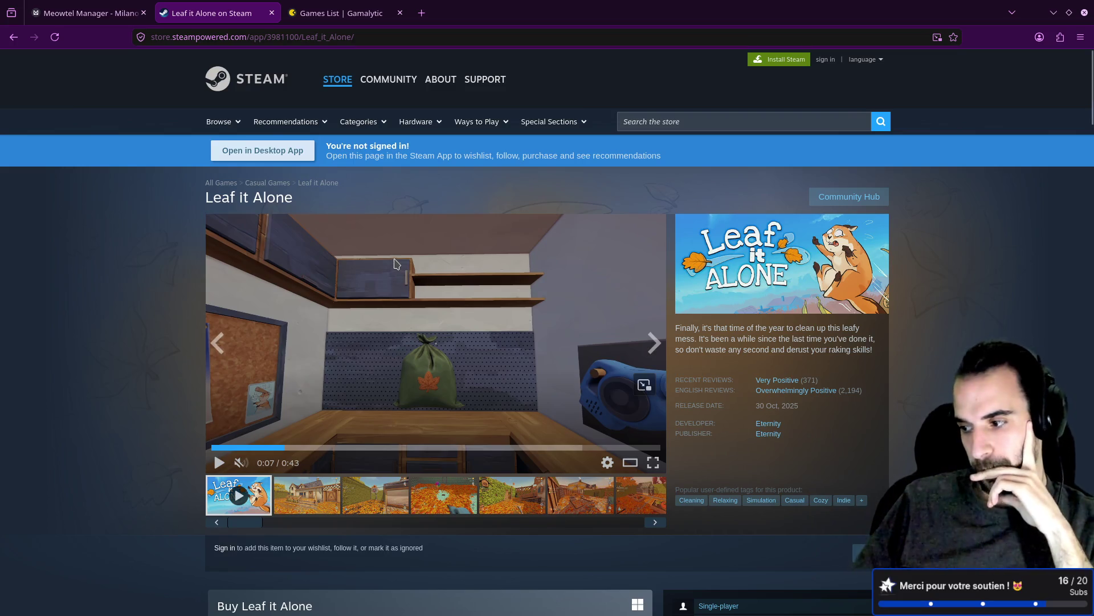
click(89, 6)
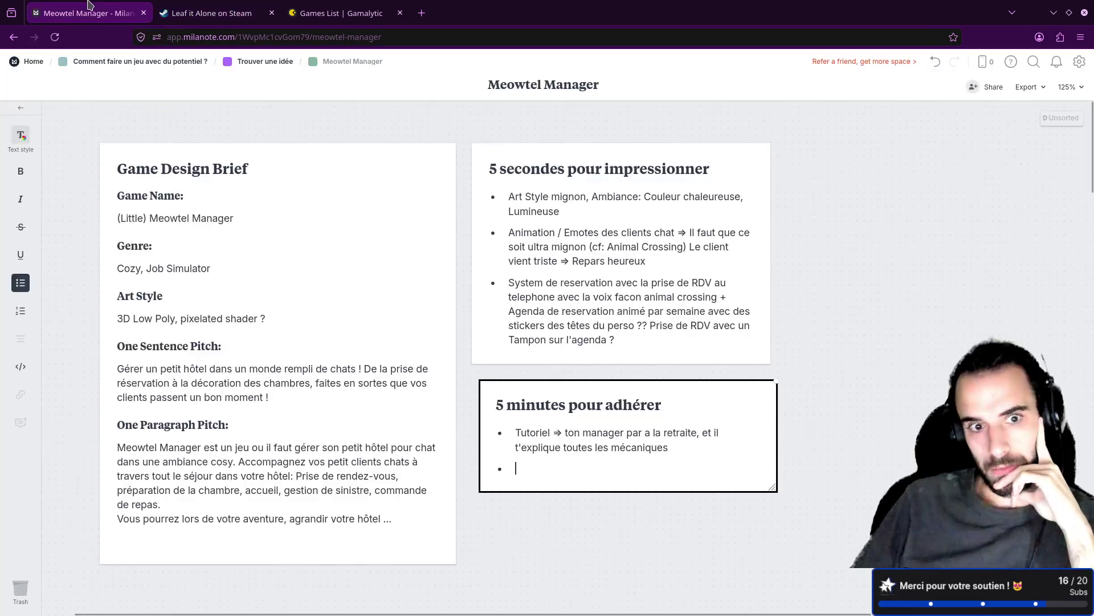